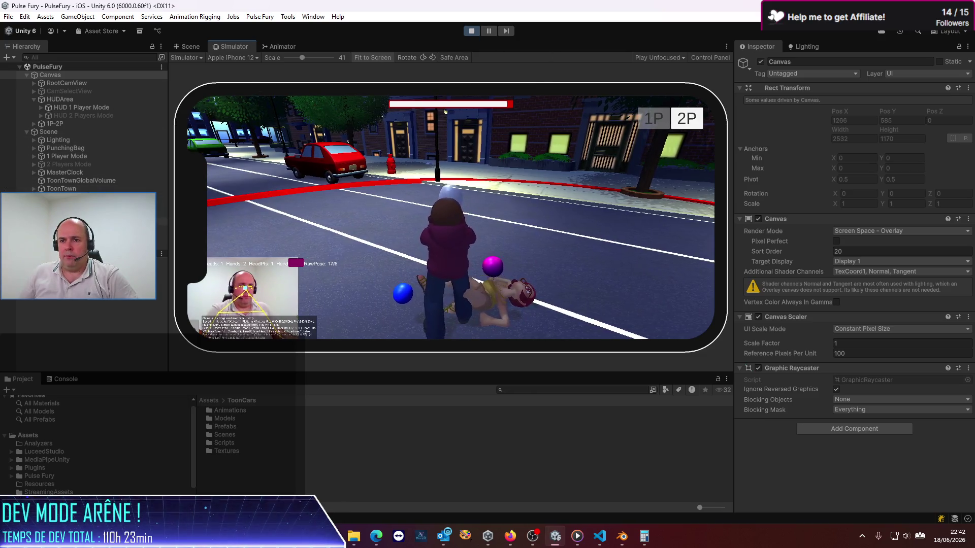
- Stop the play test and select SpawnerRoot to edit its Enemy Spawner population settings
left_click(66, 237)
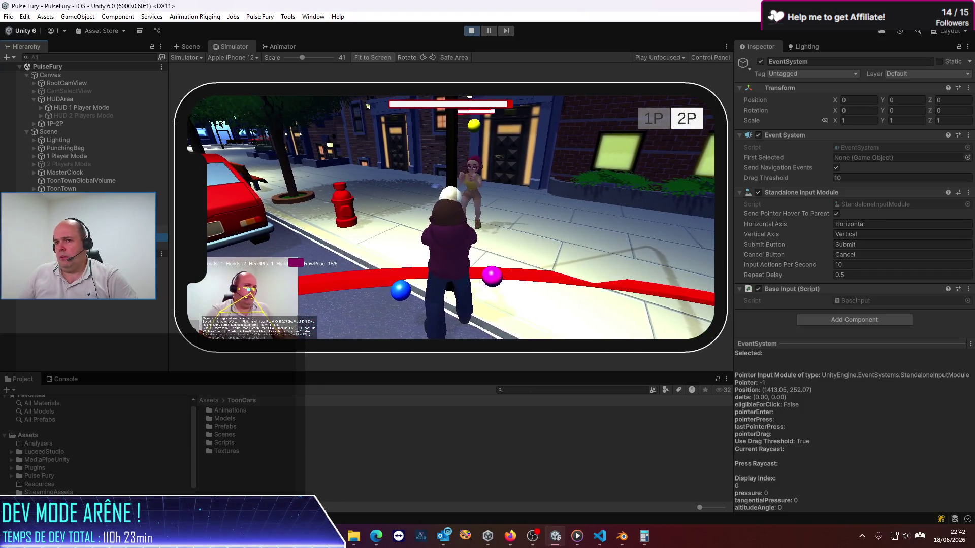
left_click(66, 204)
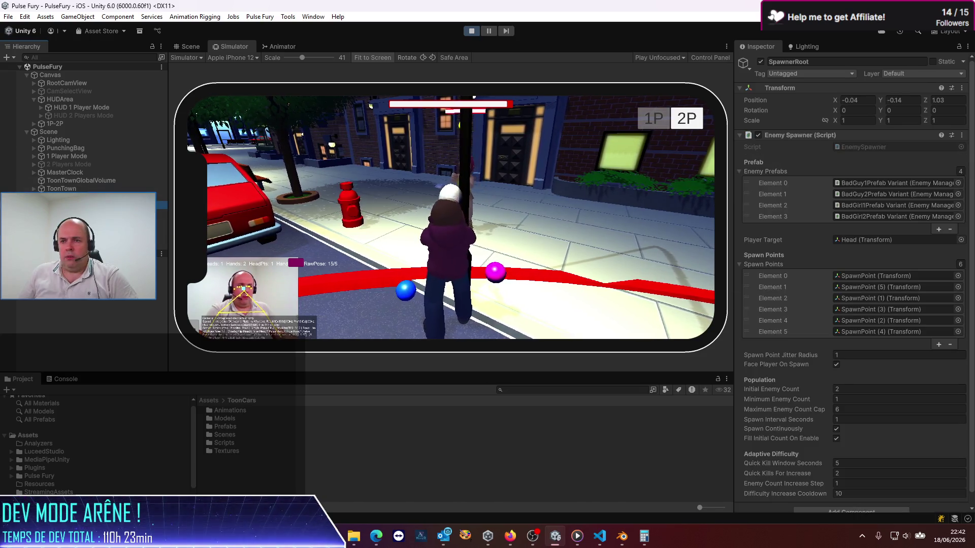
scroll(805, 285, "down", 1)
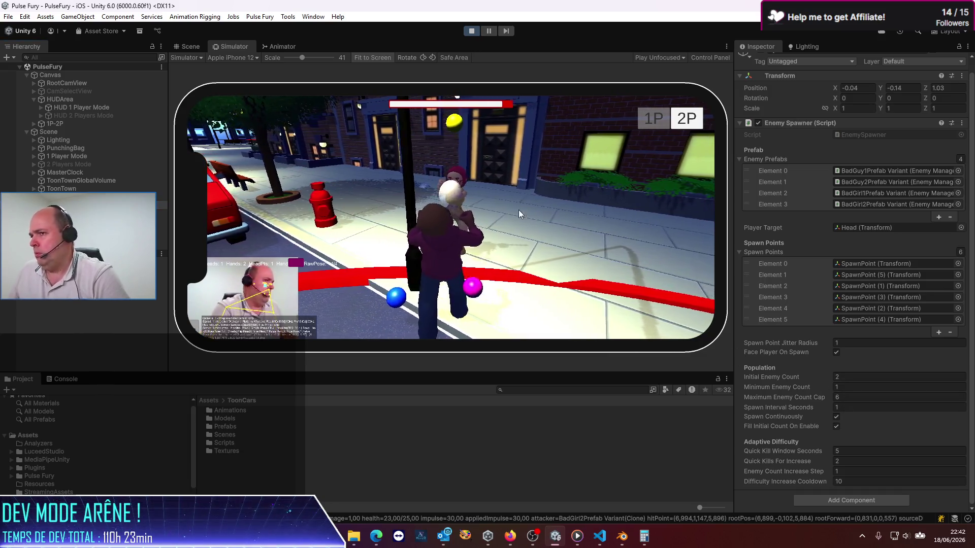
left_click(471, 32)
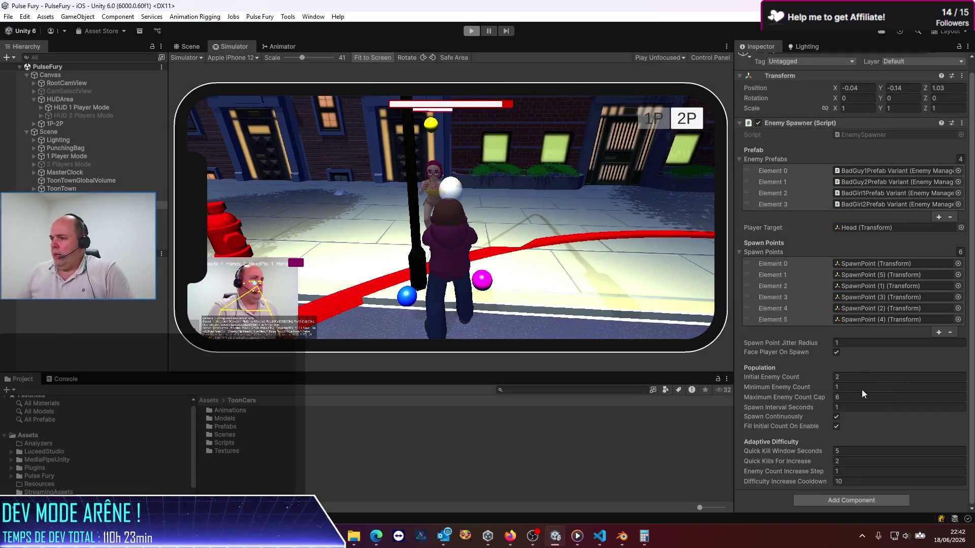
left_click(944, 390)
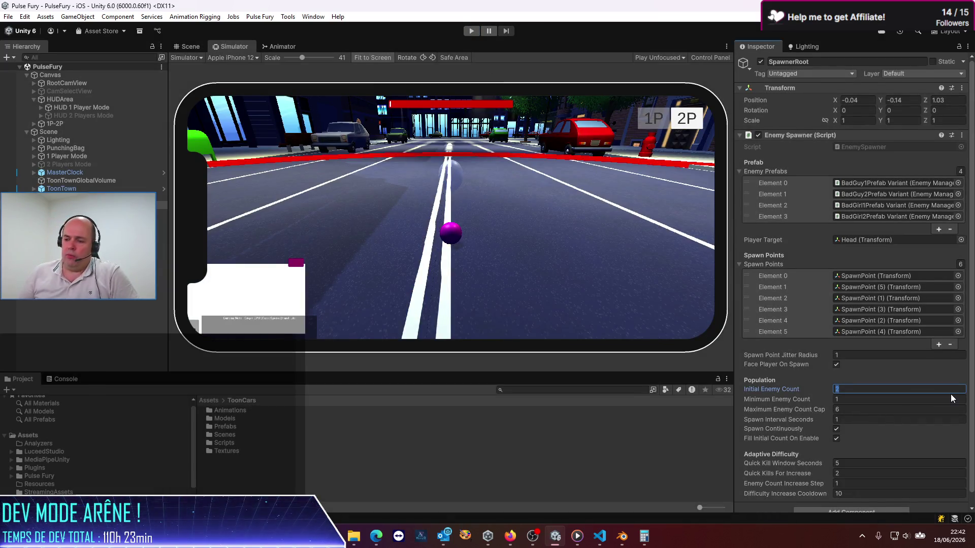
- Set Initial Enemy Count to 8 and Maximum Enemy Count Cap to 16, then restart the game
type("8")
left_click(902, 407)
type("16")
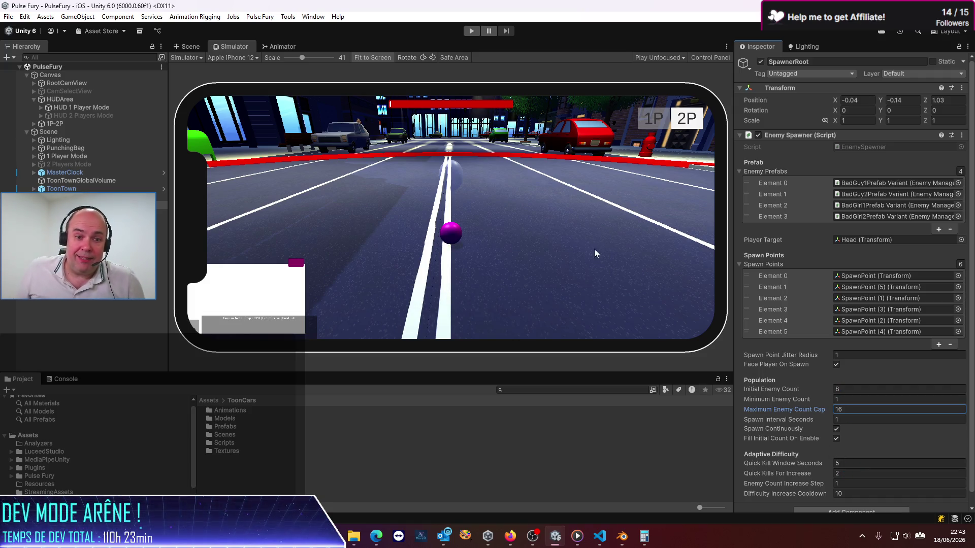
left_click(471, 31)
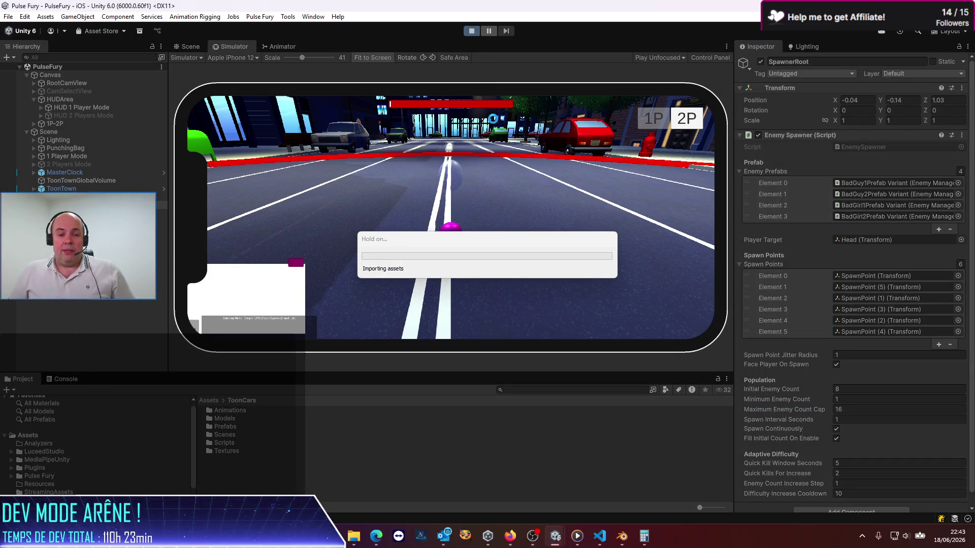
left_click(725, 46)
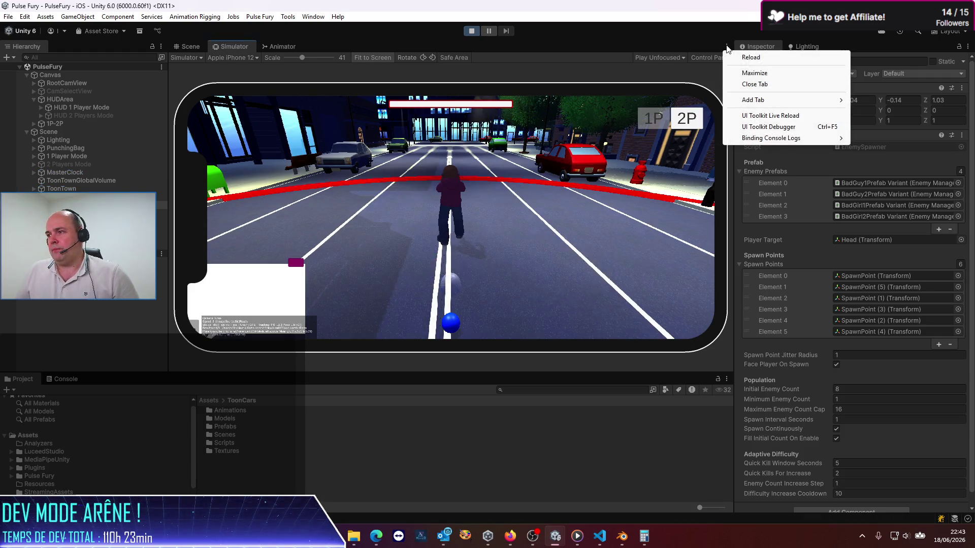
- Maximize the simulator, playtest in two-player split-screen mode, then stop play
left_click(754, 73)
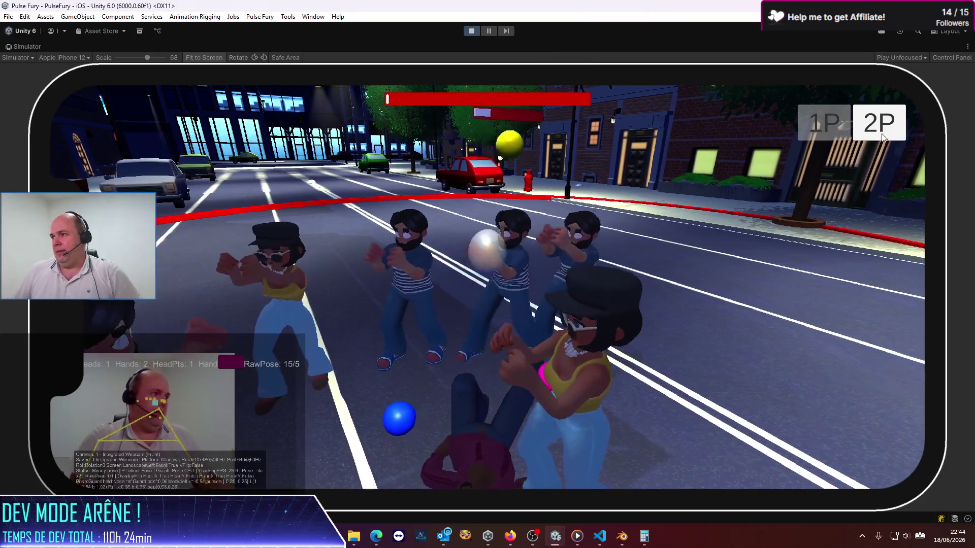
left_click(887, 130)
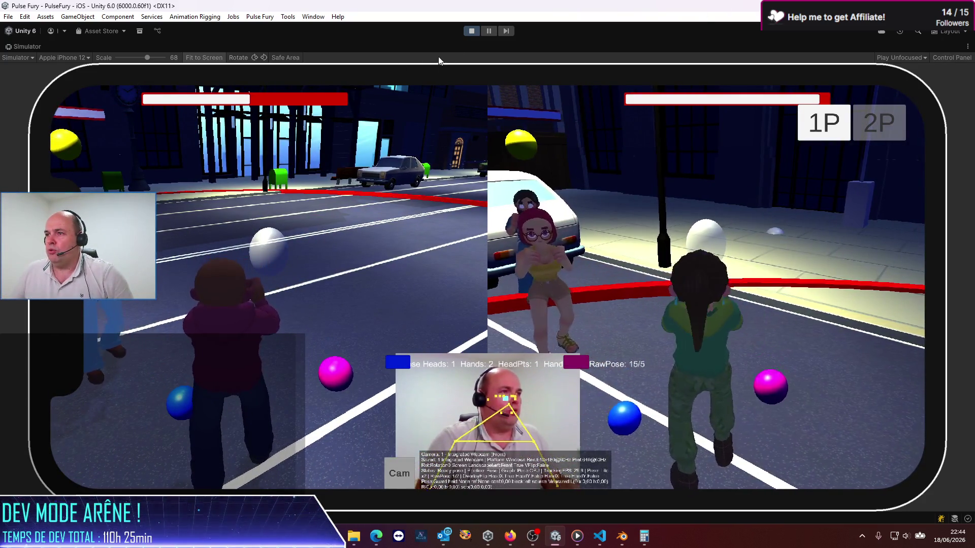
left_click(472, 32)
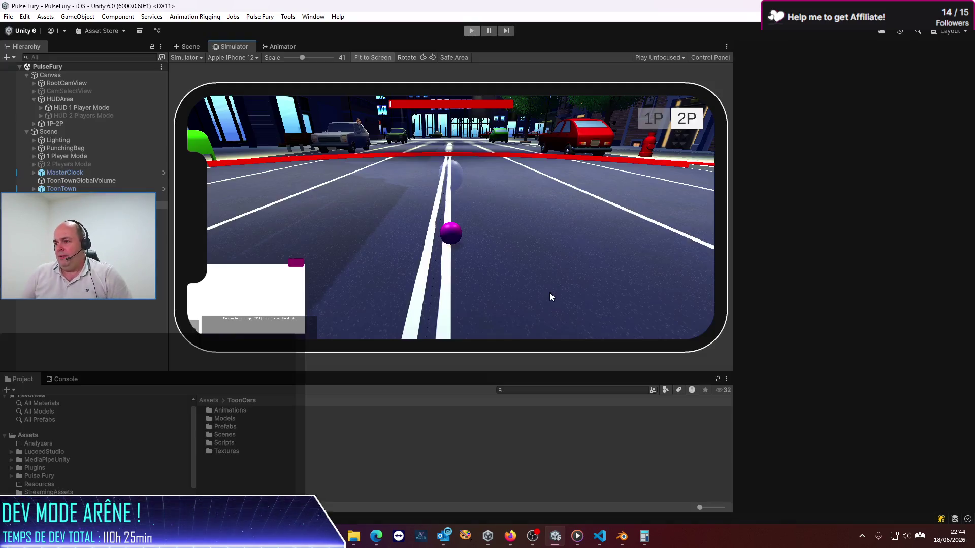
- Run another play test with the larger enemy numbers, then stop it
left_click(469, 33)
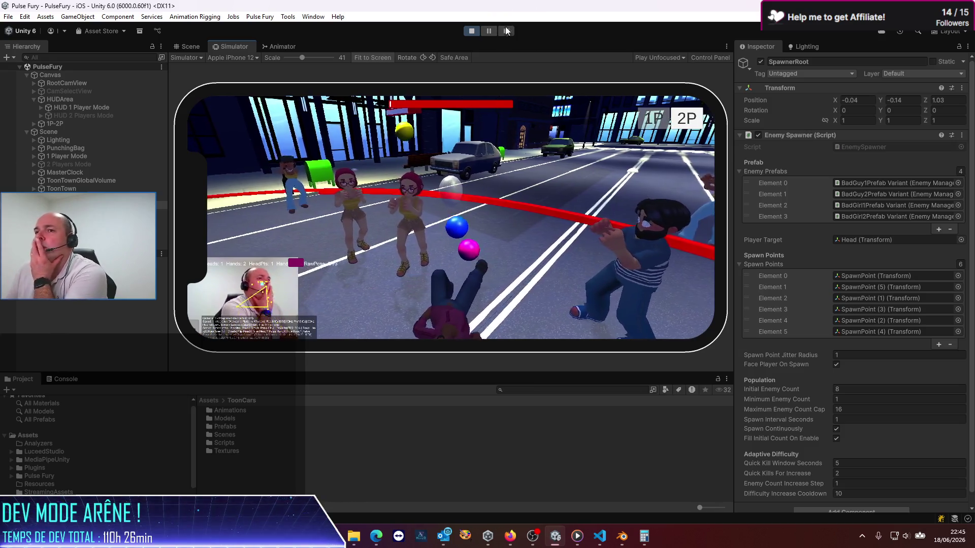
left_click(471, 32)
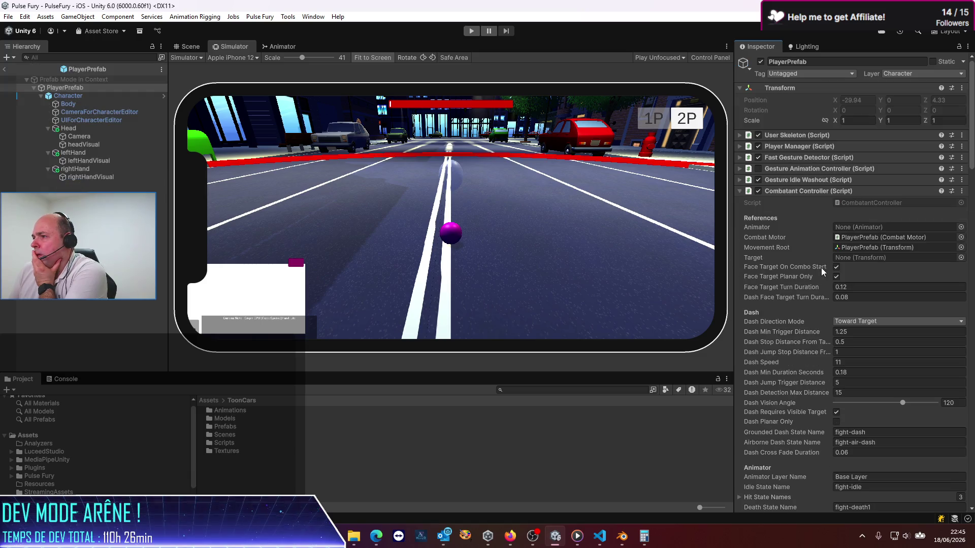
- In the PlayerPrefab's Player Manager, set Enemy Field Of View Degrees to 180
scroll(772, 290, "down", 5)
scroll(769, 296, "down", 5)
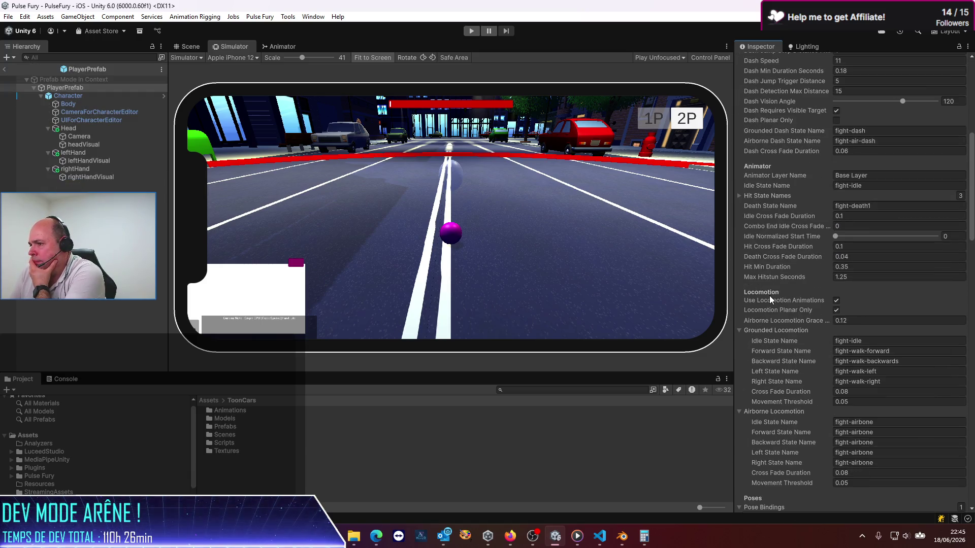
scroll(769, 295, "up", 10)
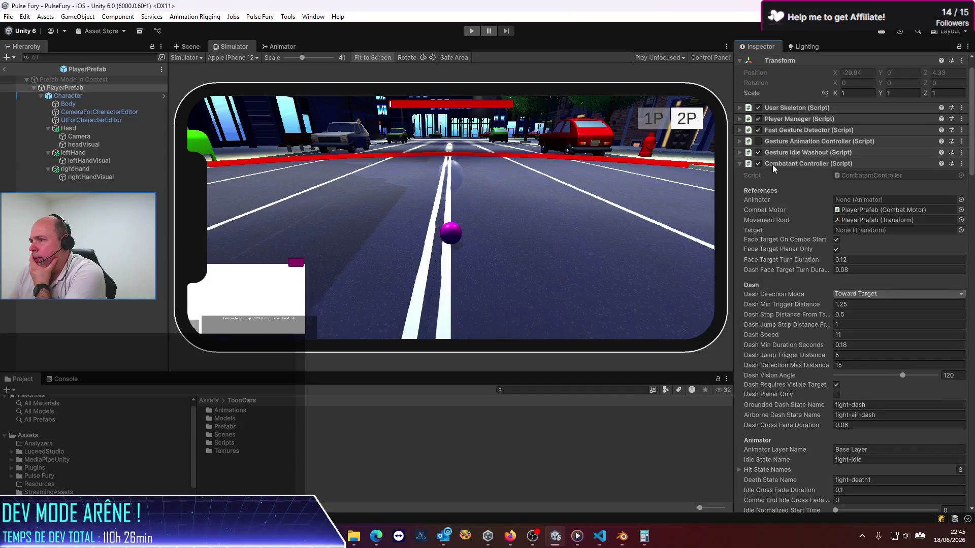
left_click(739, 164)
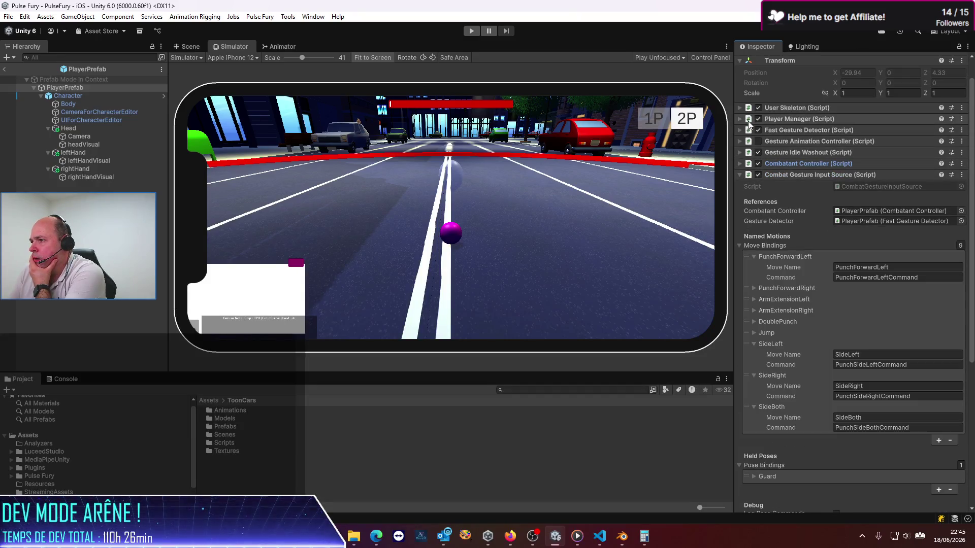
left_click(739, 118)
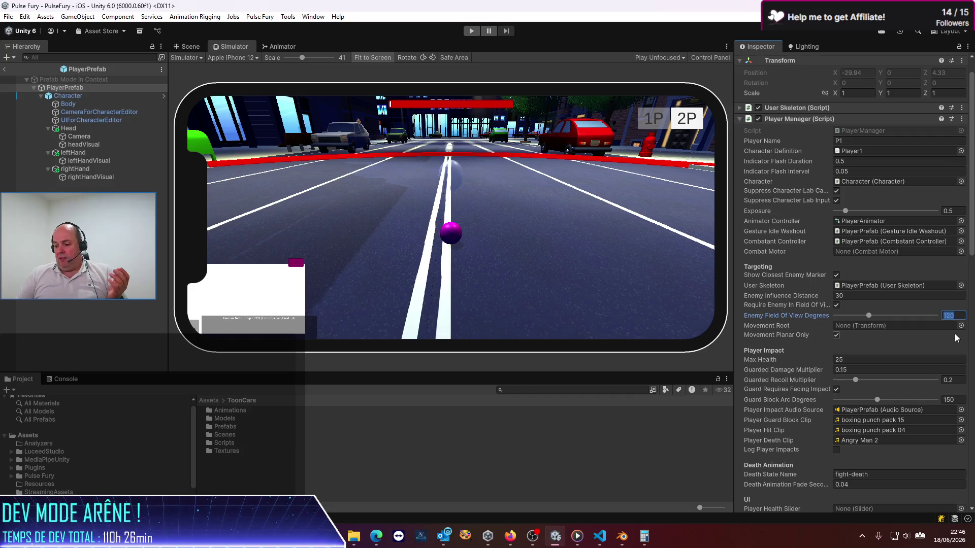
type("180")
- Save the PlayerPrefab, return to the scene and start the game
key("ctrl+s")
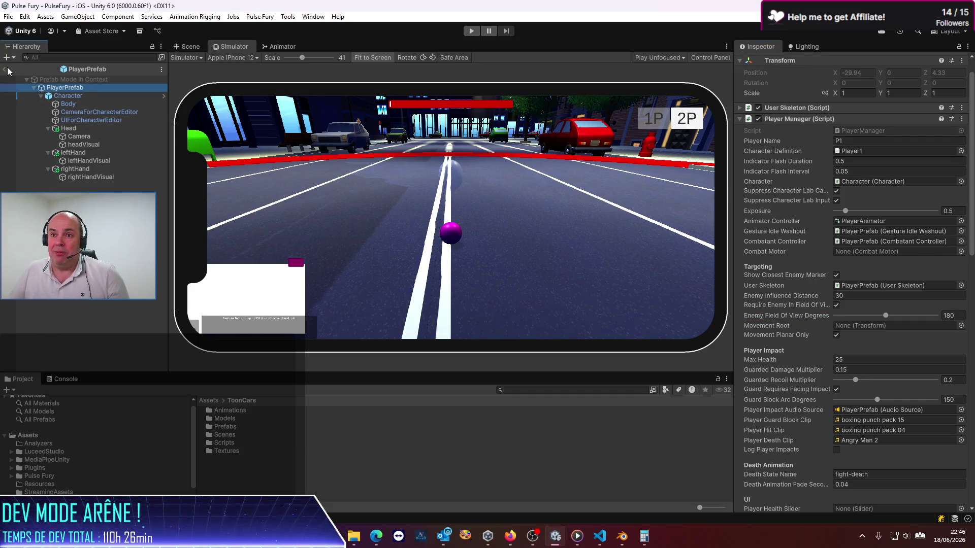
left_click(7, 71)
left_click(471, 32)
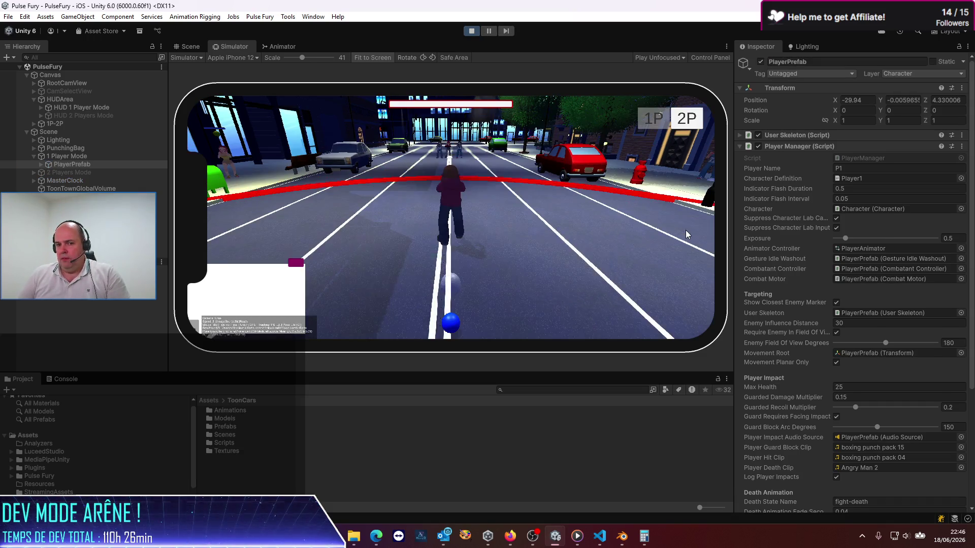
- Maximize the simulator to playtest the 180-degree field of view, then restart play
left_click(726, 47)
left_click(750, 72)
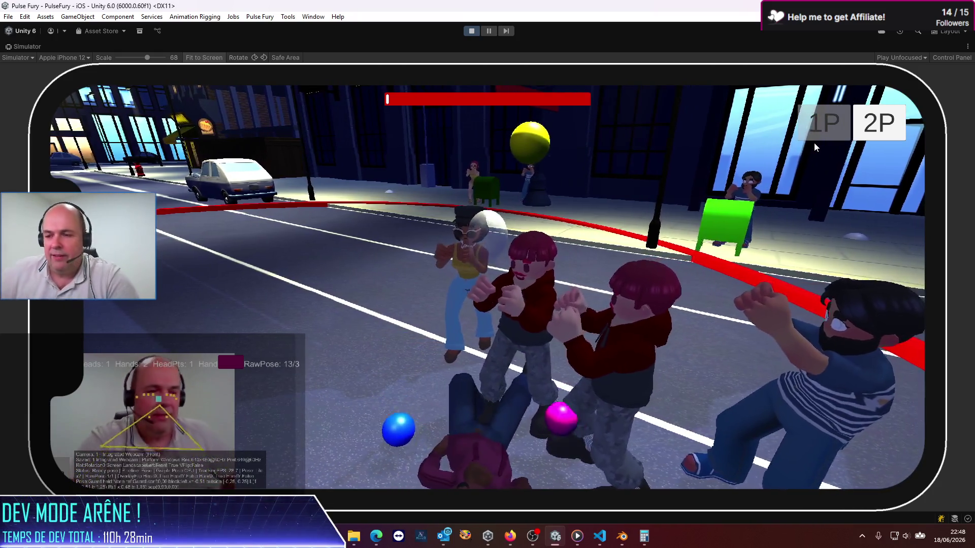
left_click(468, 34)
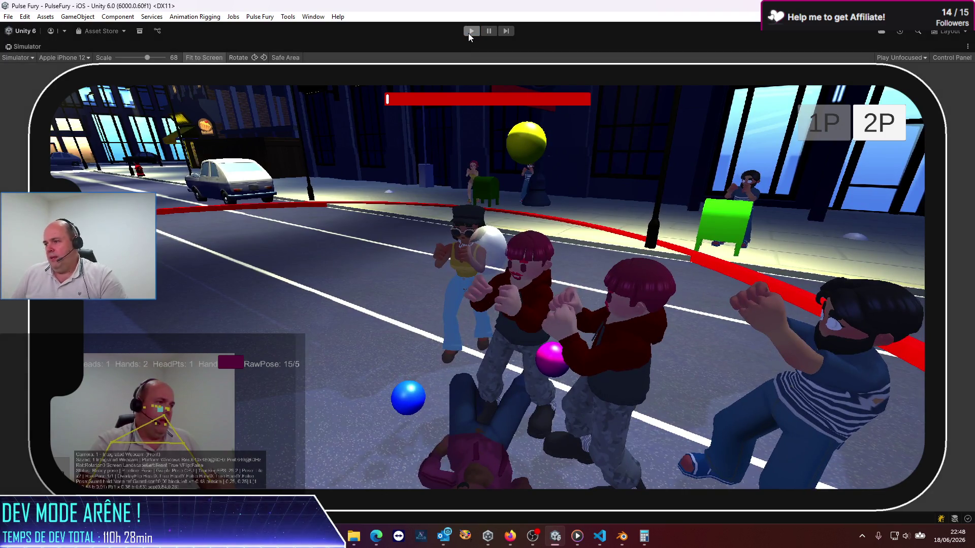
left_click(468, 32)
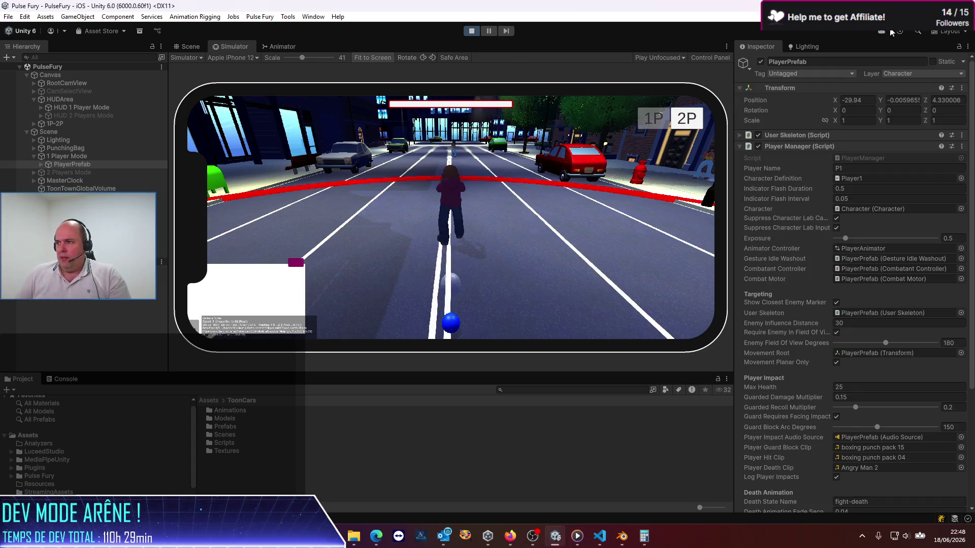
left_click(727, 46)
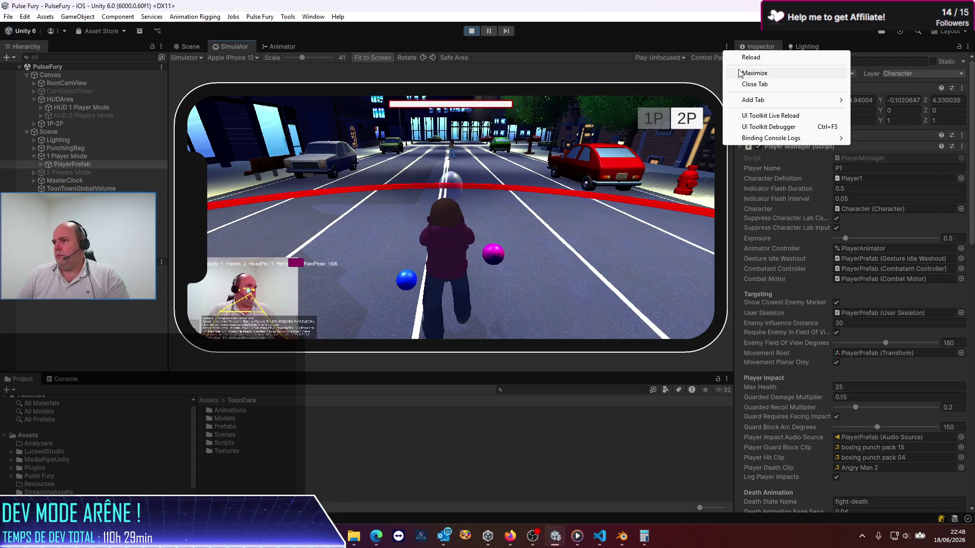
- Maximize the simulator view to fill the editor for the play test
left_click(754, 73)
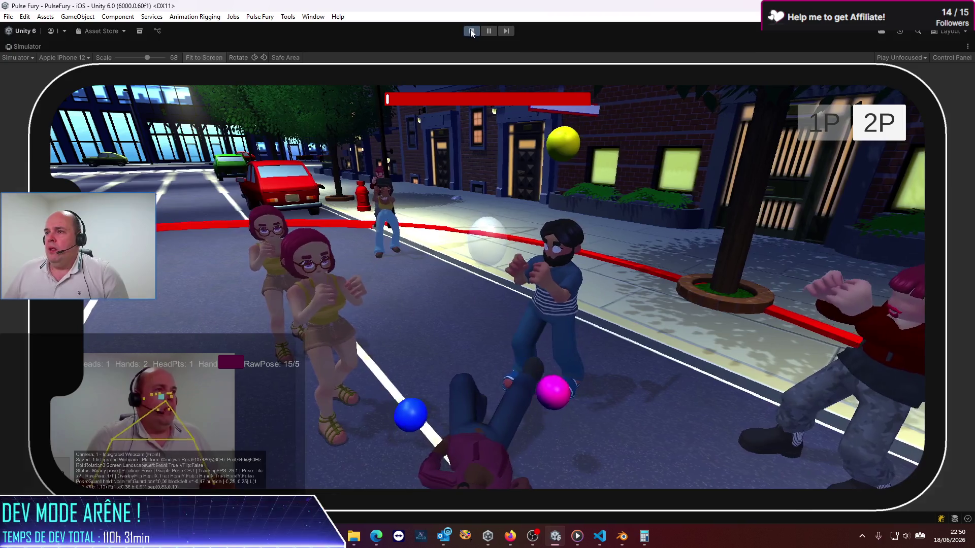
- Stop play mode and drag the splitter upward to make the Project panel taller
left_click(471, 31)
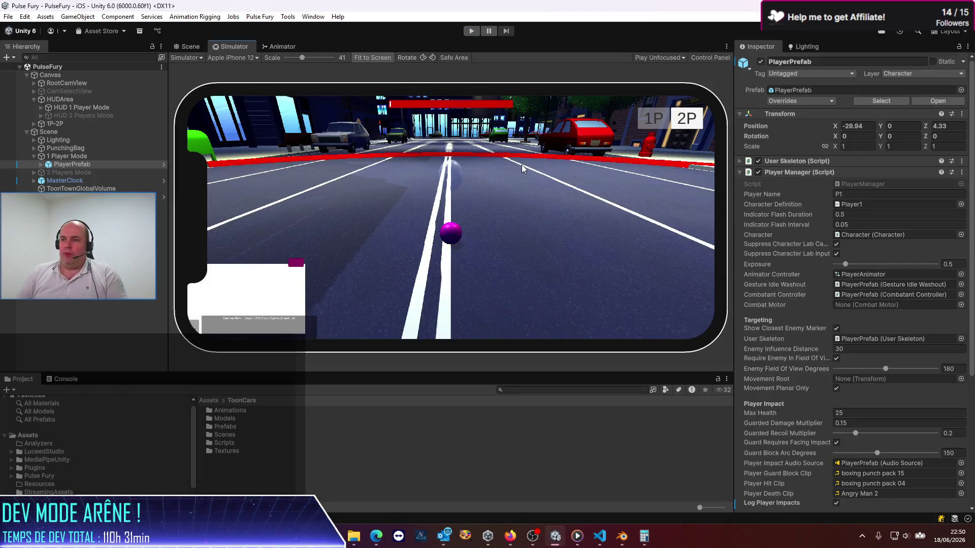
left_click(967, 46)
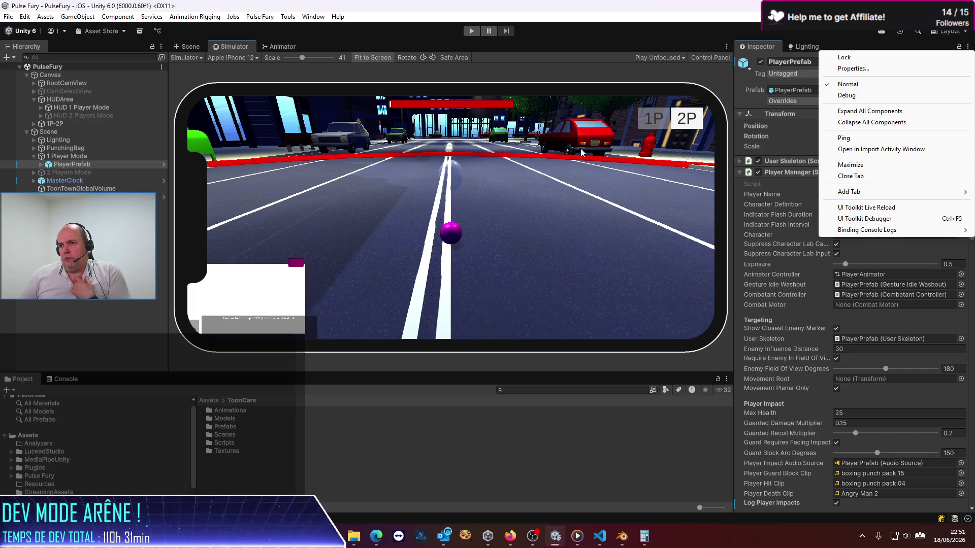
left_click(527, 215)
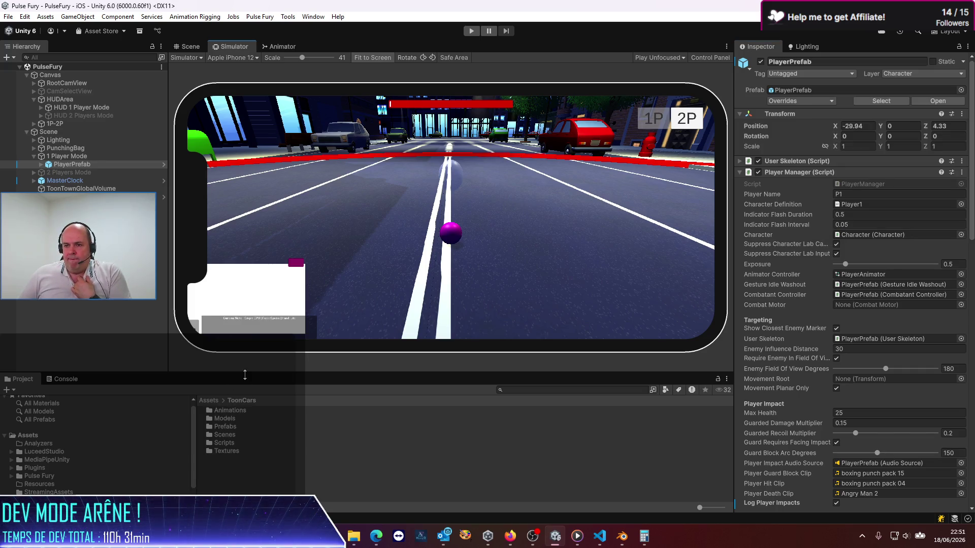
left_click_drag(245, 374, 192, 314)
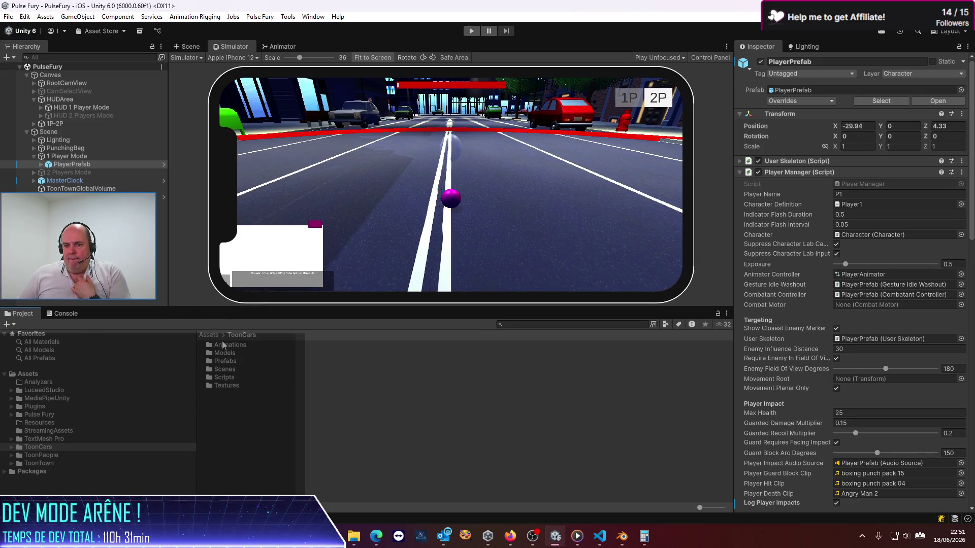
- Browse the Project panel into Pulse Fury's Model/Env folder
left_click(216, 335)
double_click(232, 378)
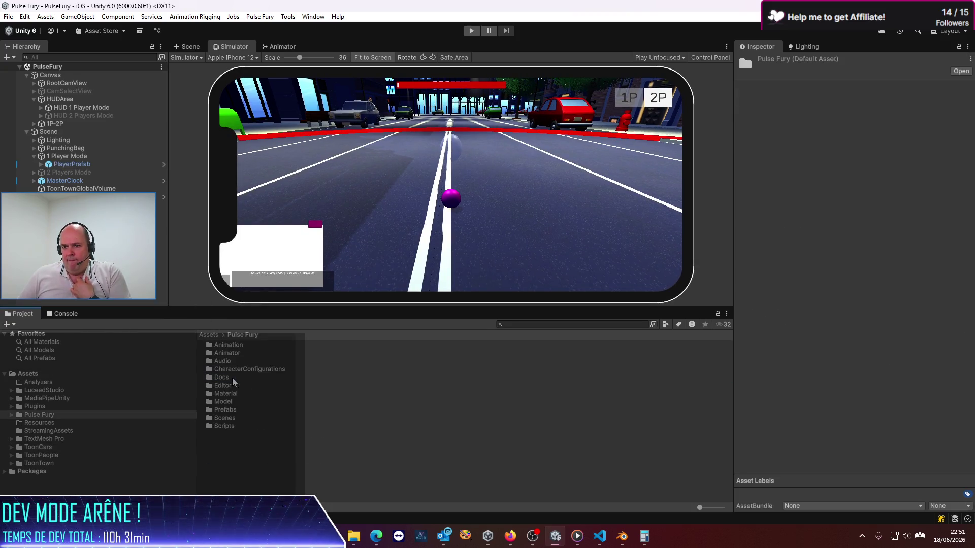
double_click(232, 412)
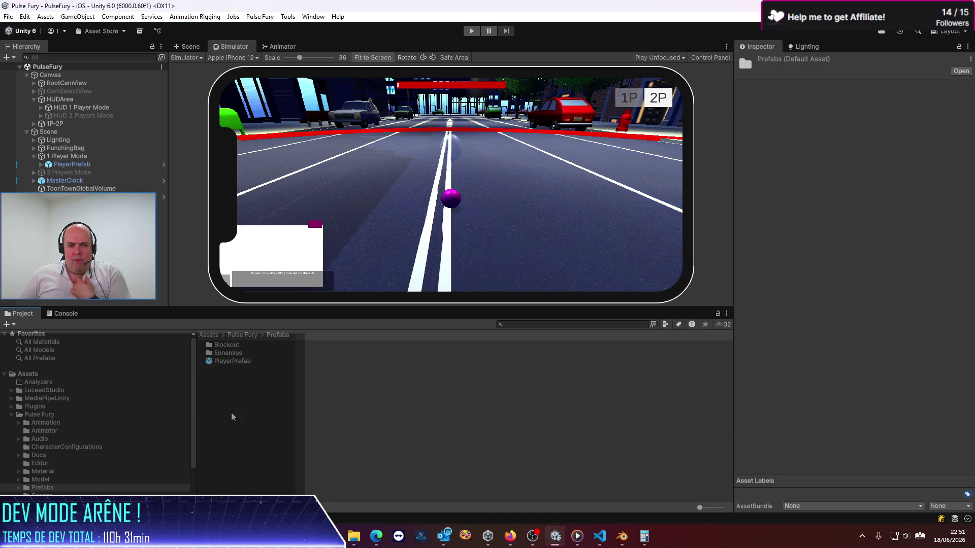
left_click(248, 335)
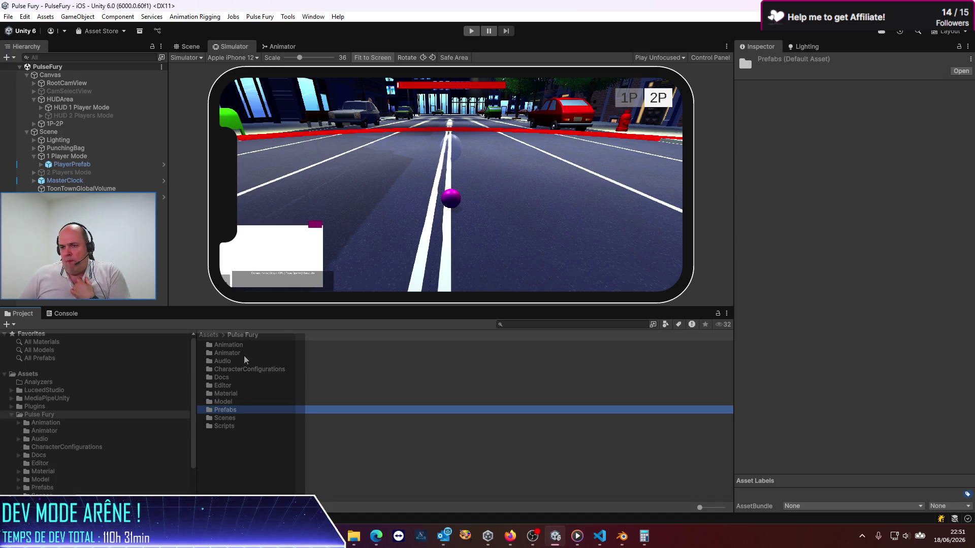
double_click(224, 401)
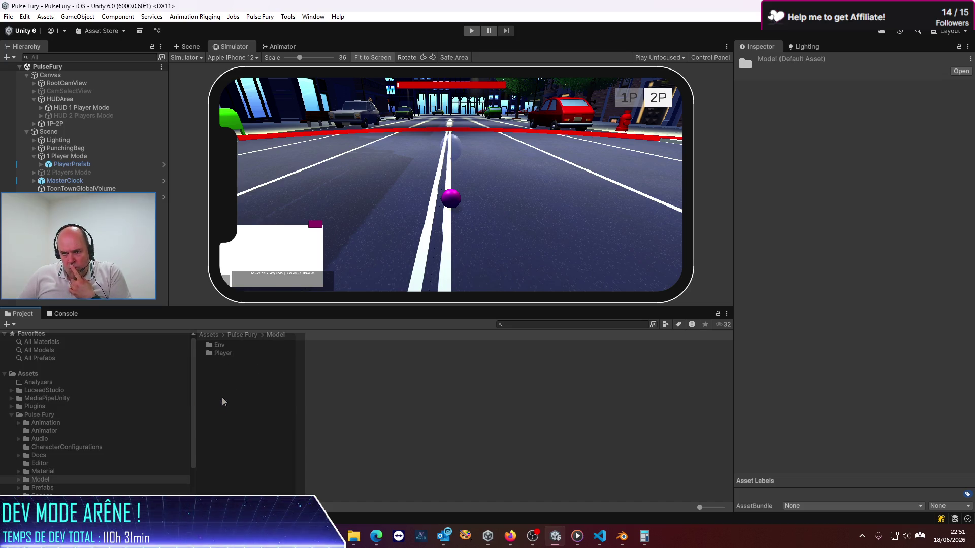
double_click(226, 347)
- Select the ArenaCircle model in Env to show its import settings
left_click(228, 361)
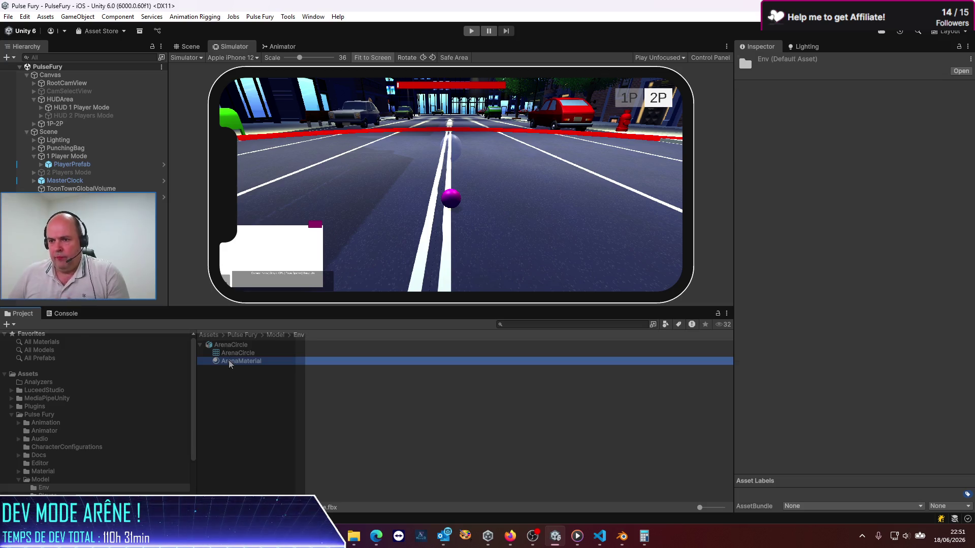
right_click(230, 363)
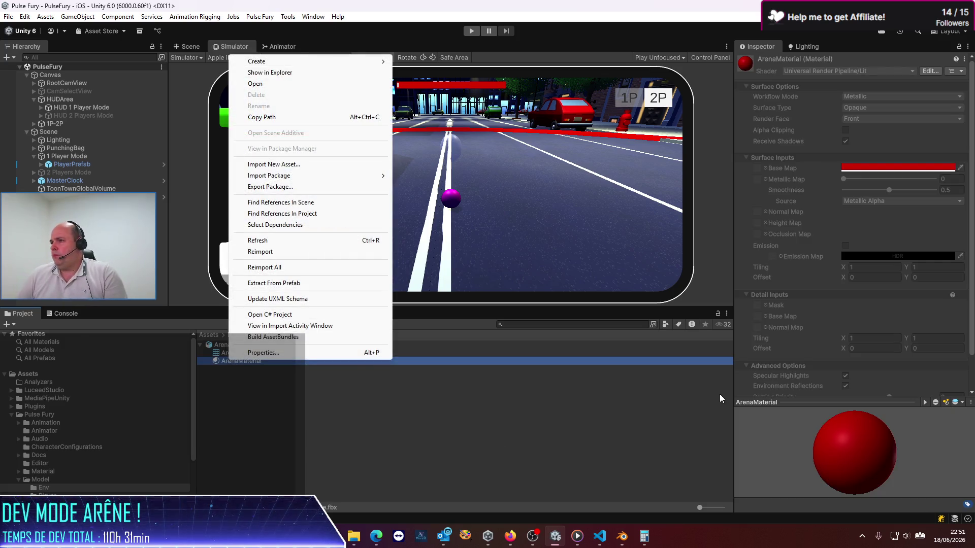
left_click(429, 389)
left_click(284, 344)
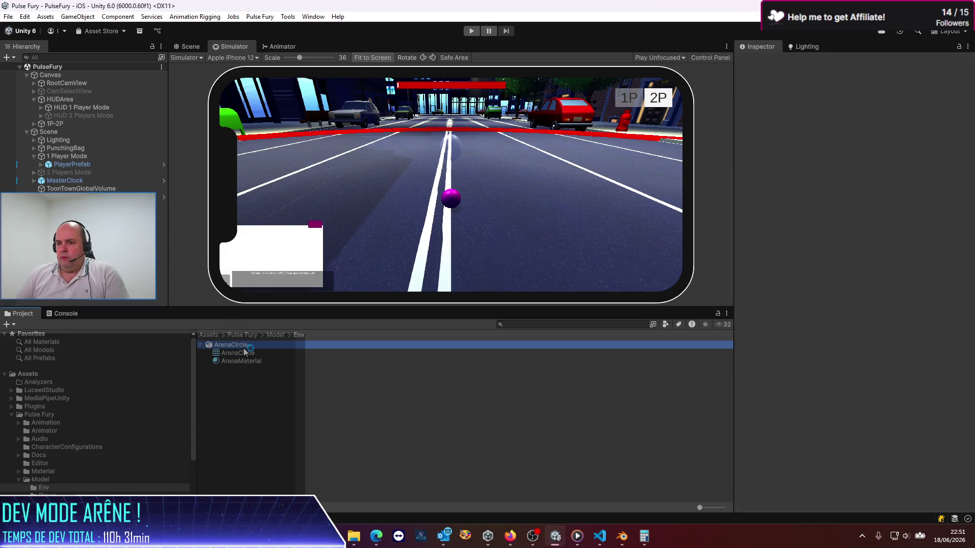
- On ArenaCircle's Materials tab, point the extraction folder picker to Model/Env
left_click(883, 90)
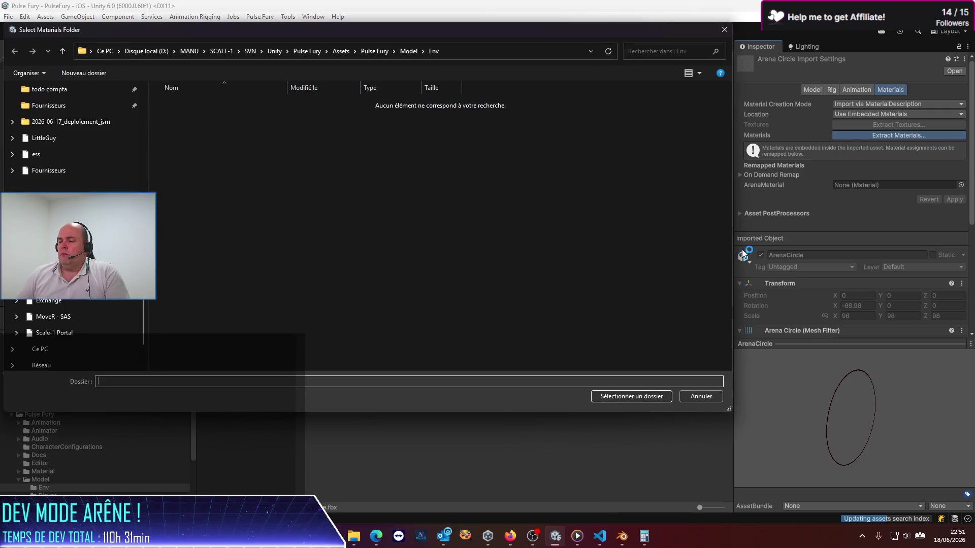
left_click(415, 53)
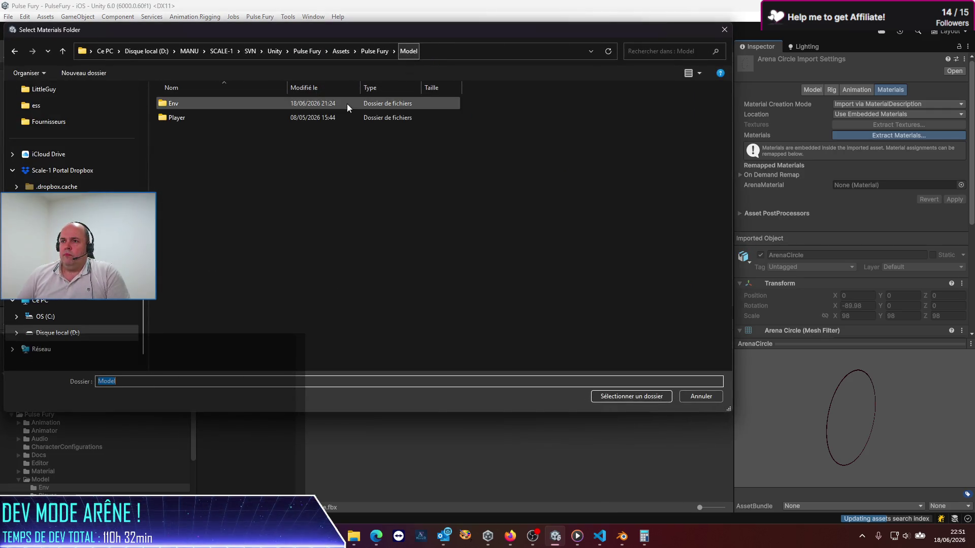
double_click(170, 106)
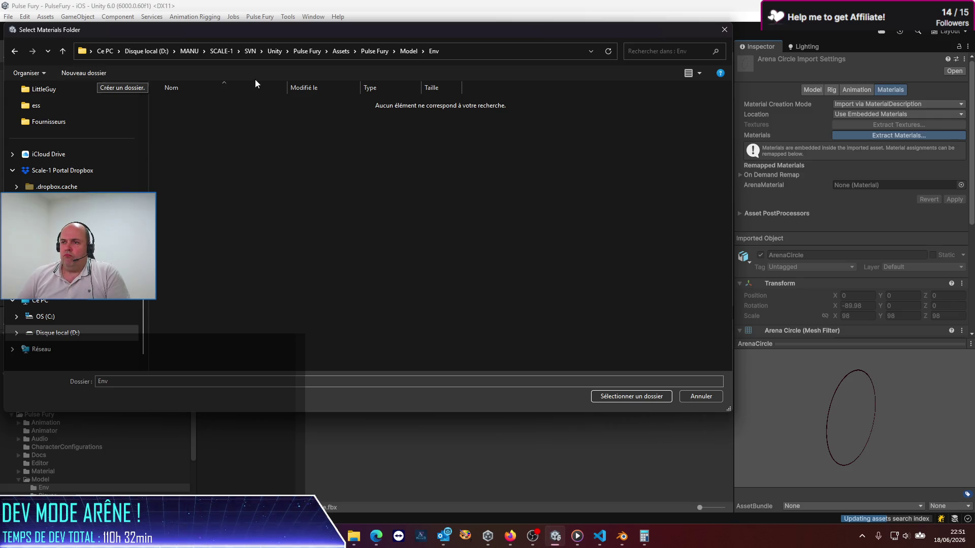
left_click(409, 52)
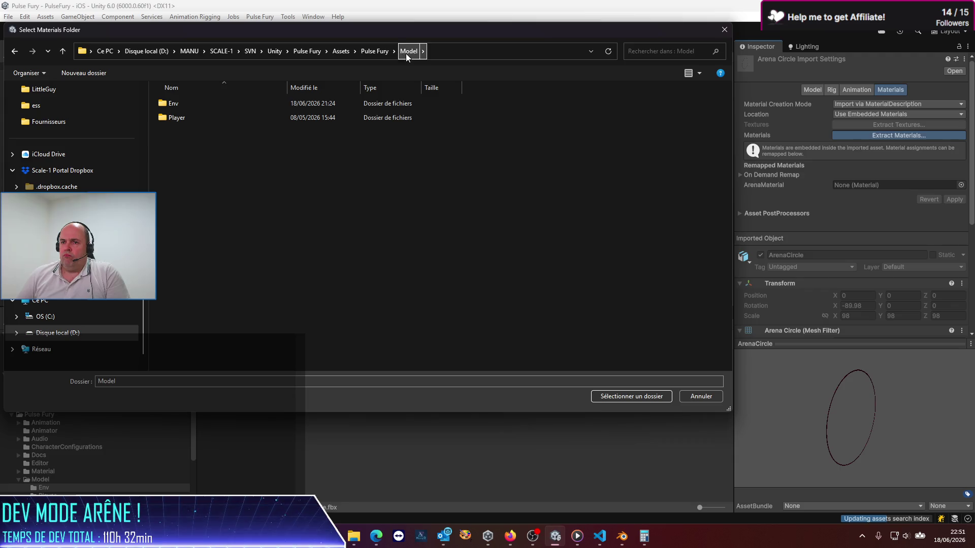
double_click(161, 107)
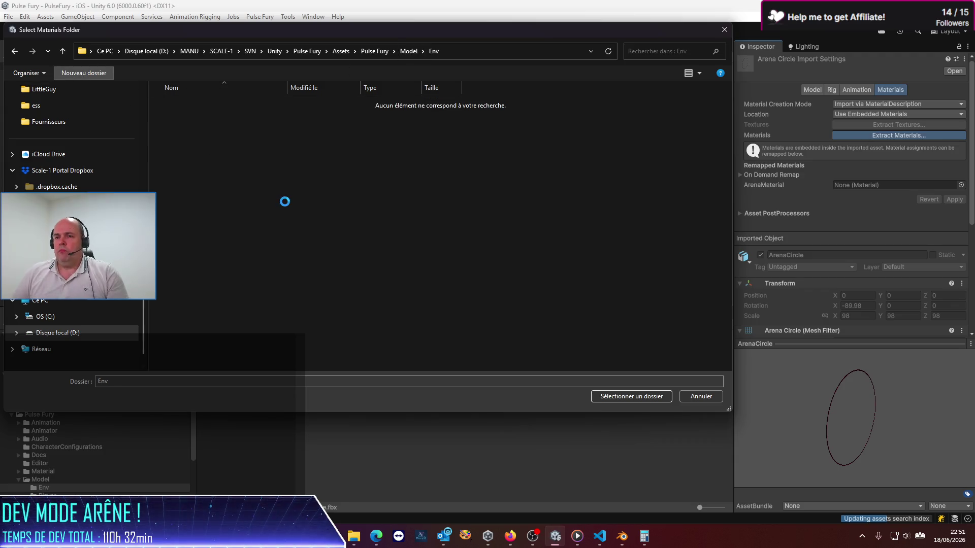
- Create a 'Material' folder inside Env and extract the materials into it
key("ctrl+shift+n")
type("Matz")
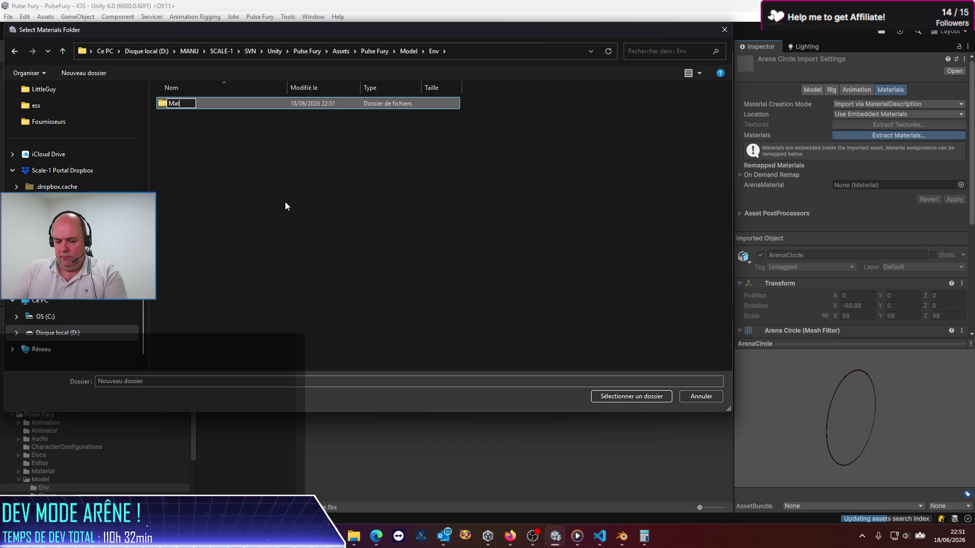
key("BackSpace")
key("BackSpace")
type("terial")
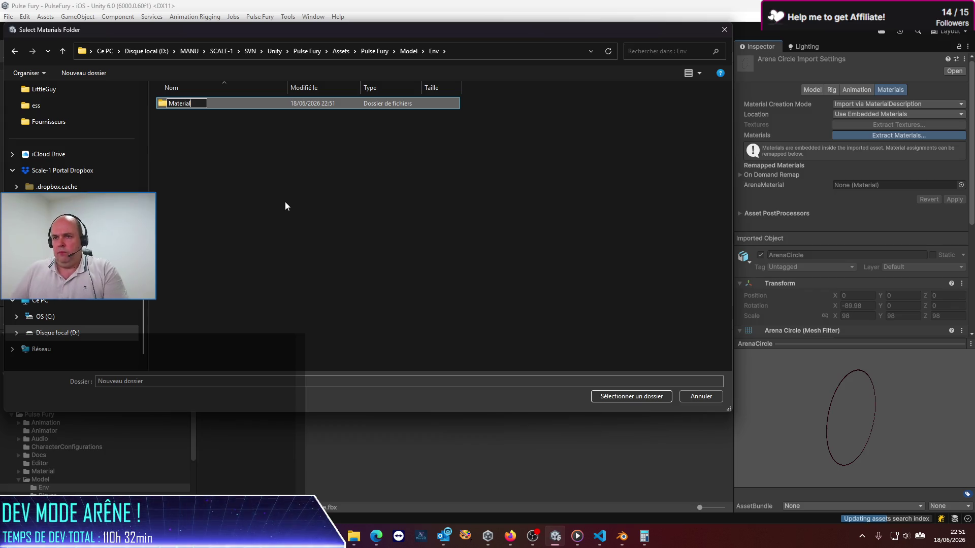
key("Return")
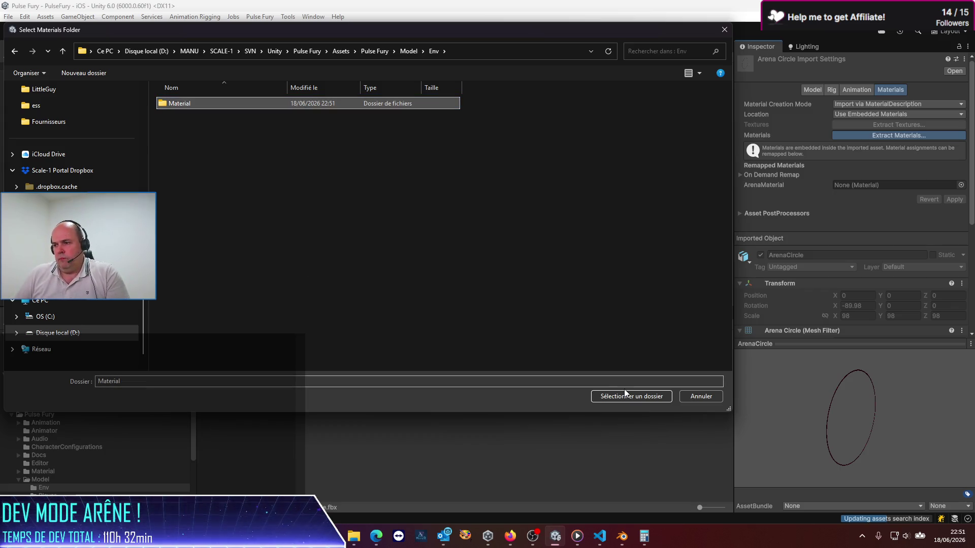
left_click(624, 391)
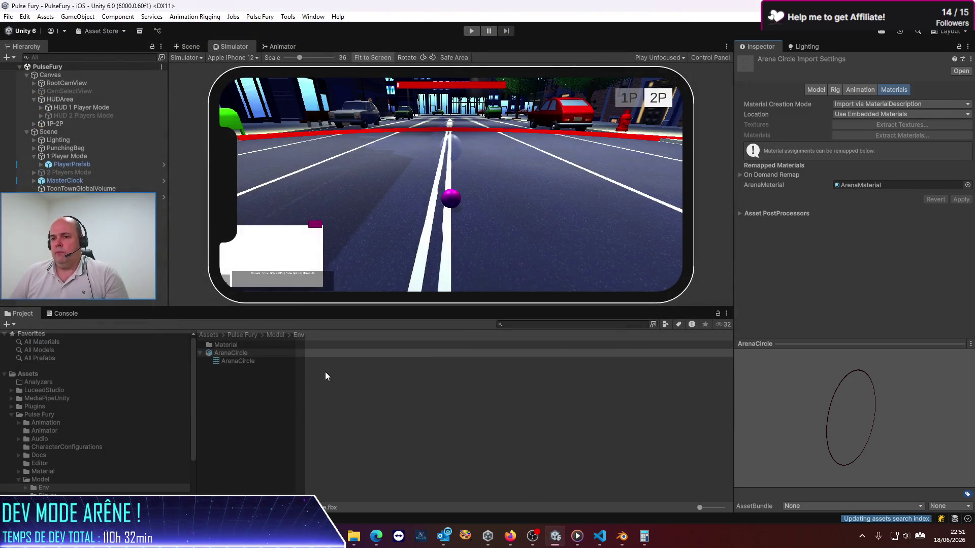
- Browse to Model/Env/Material and select the extracted ArenaMaterial
left_click(234, 337)
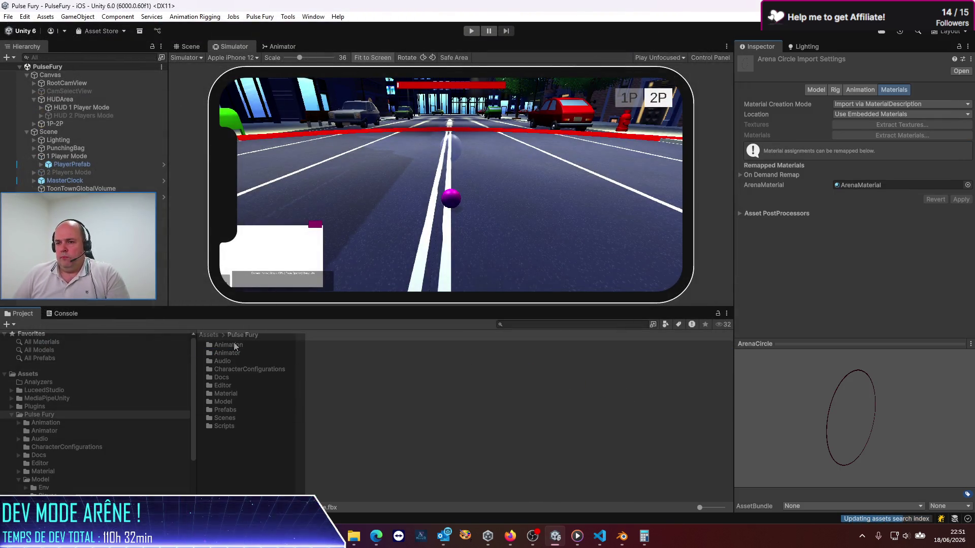
double_click(226, 395)
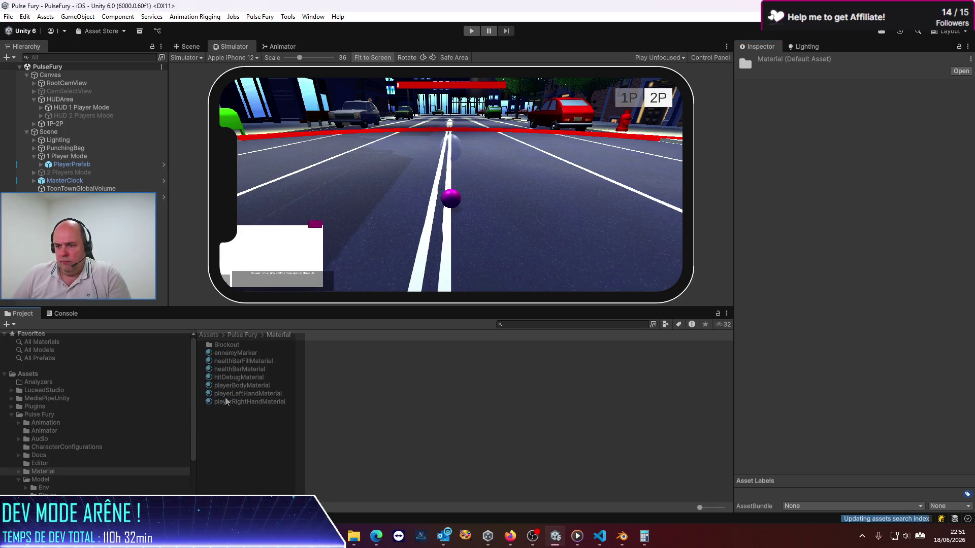
left_click(243, 335)
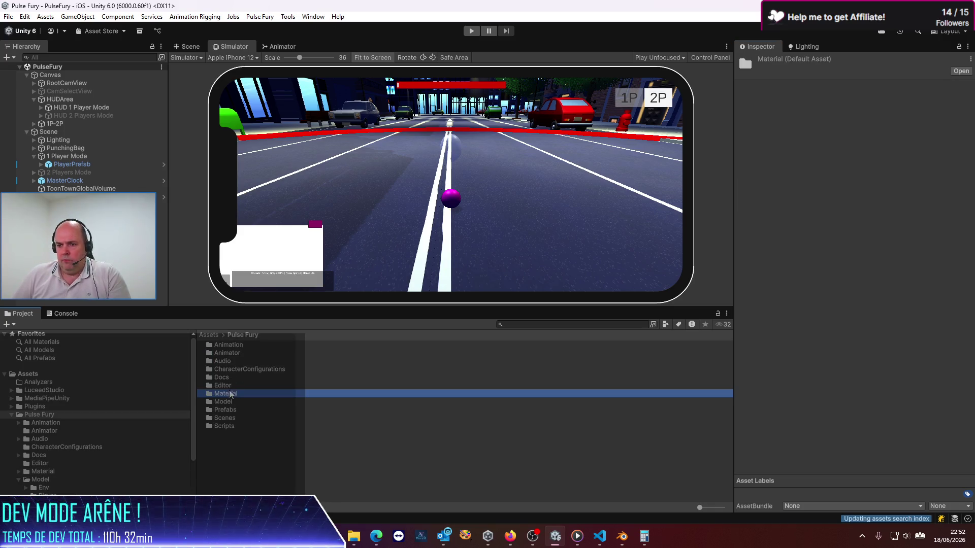
double_click(224, 401)
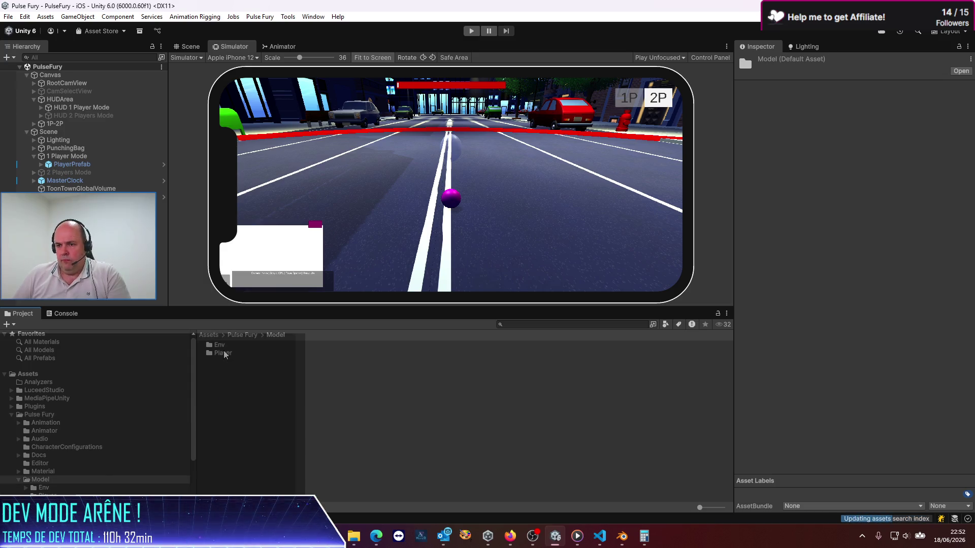
double_click(223, 347)
double_click(222, 348)
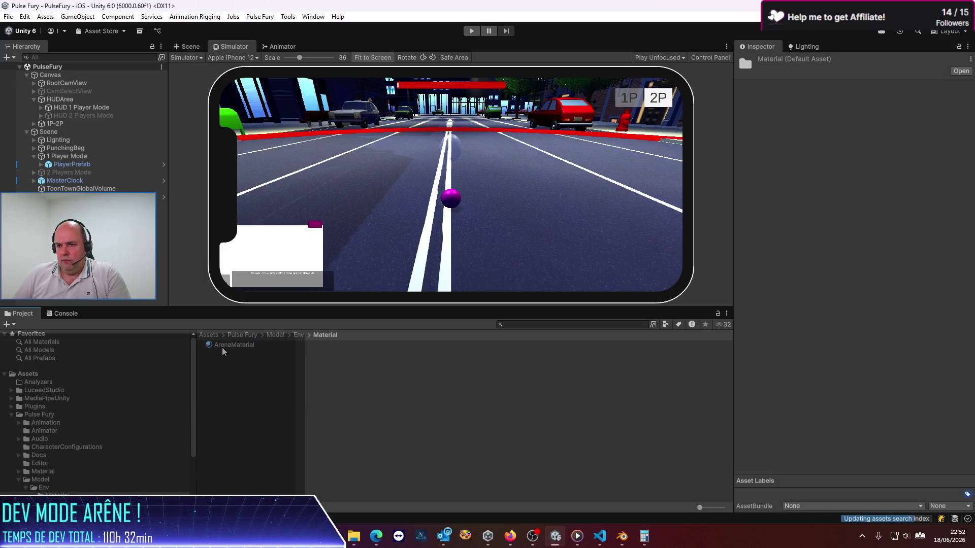
left_click(223, 346)
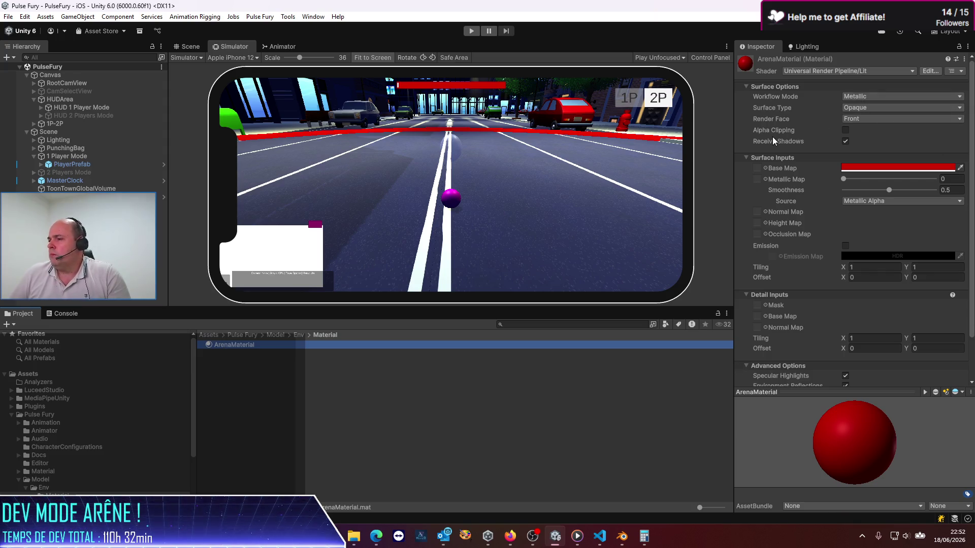
- Set ArenaMaterial's Surface Type to Transparent, keeping the Metallic workflow
left_click(856, 98)
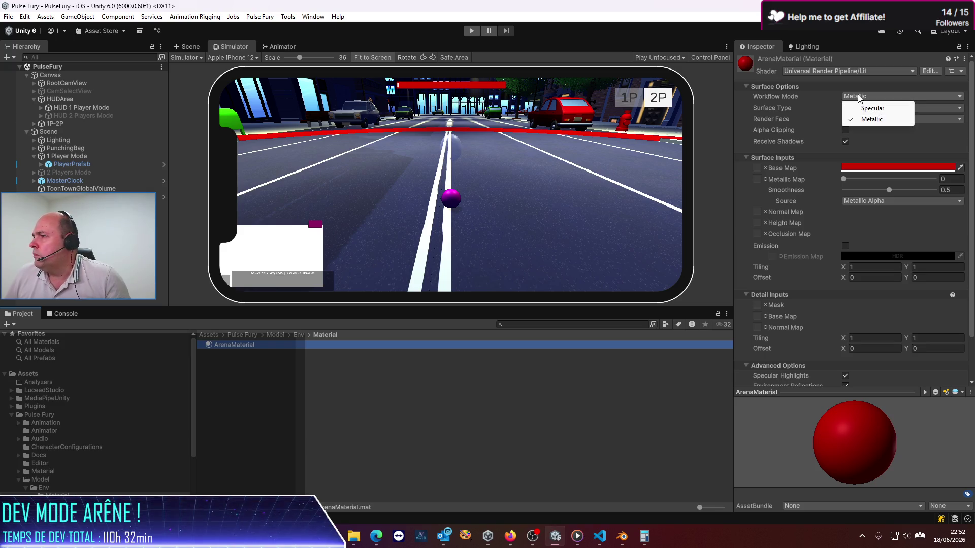
left_click(855, 81)
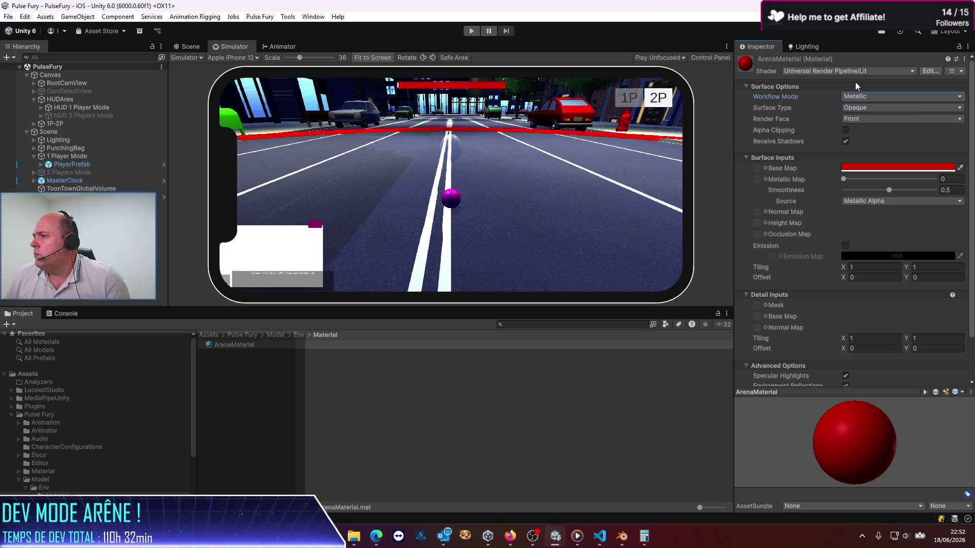
left_click(854, 108)
left_click(858, 130)
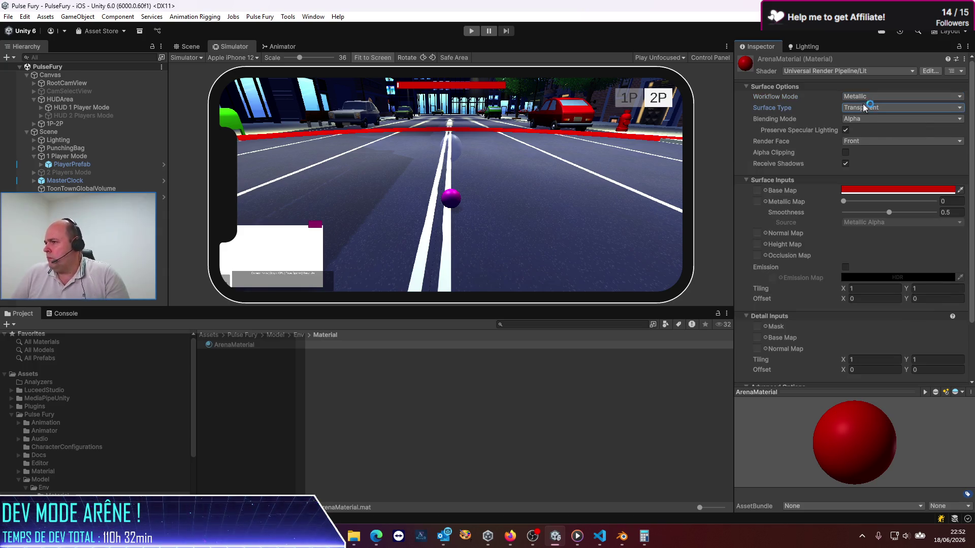
left_click(864, 108)
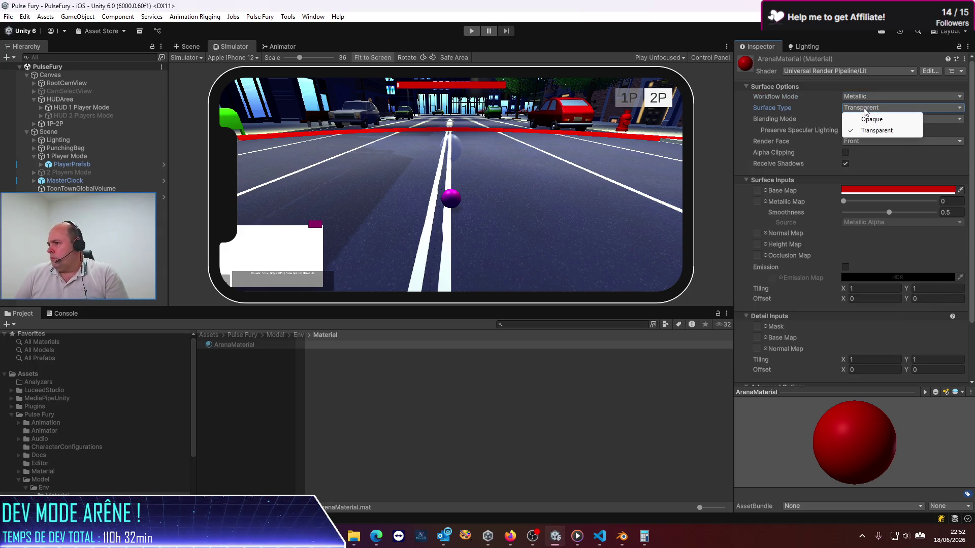
left_click(825, 121)
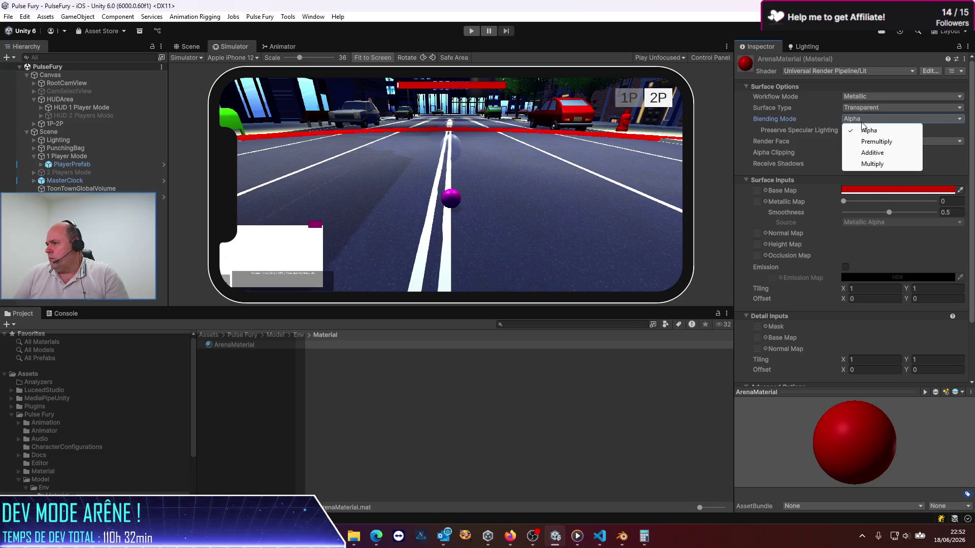
left_click(860, 96)
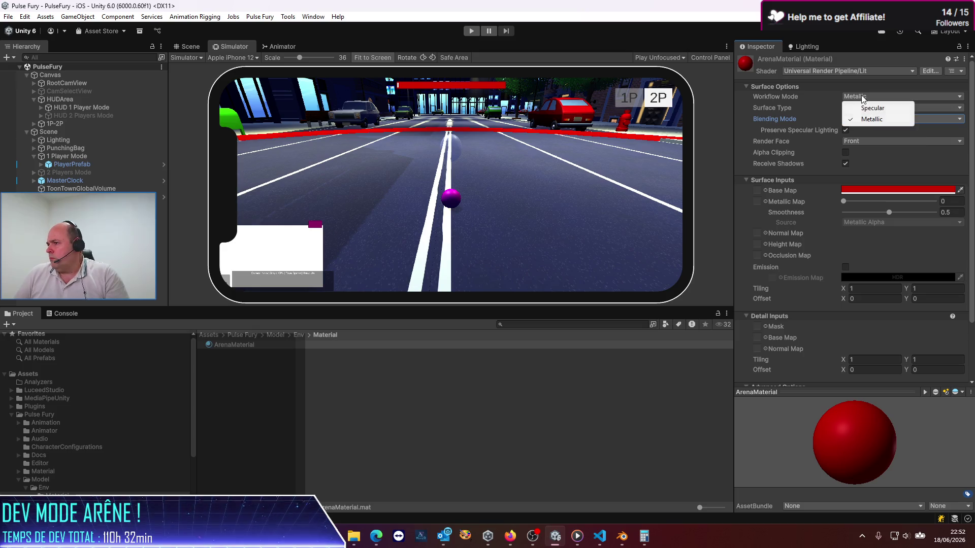
left_click(831, 105)
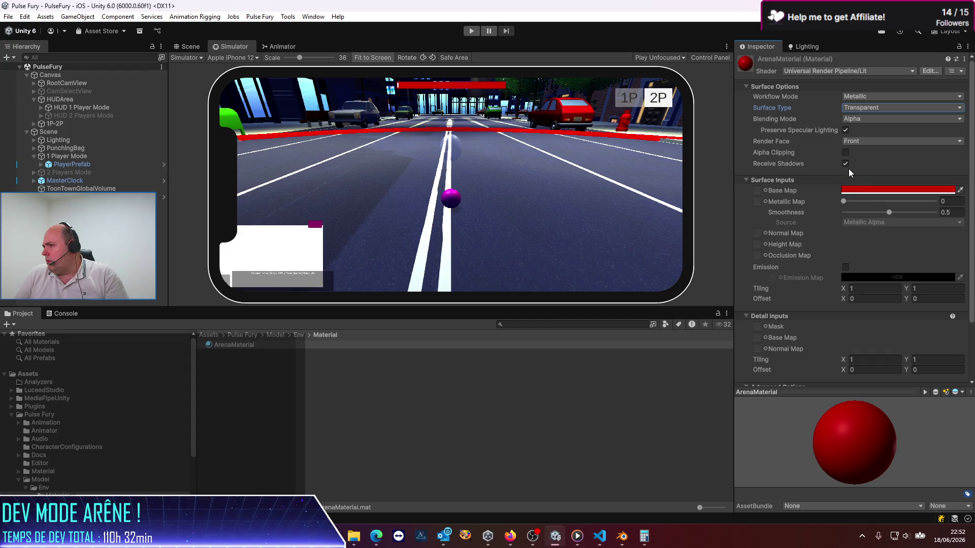
- Stop ArenaMaterial receiving shadows and lower its base colour's opacity
left_click(845, 163)
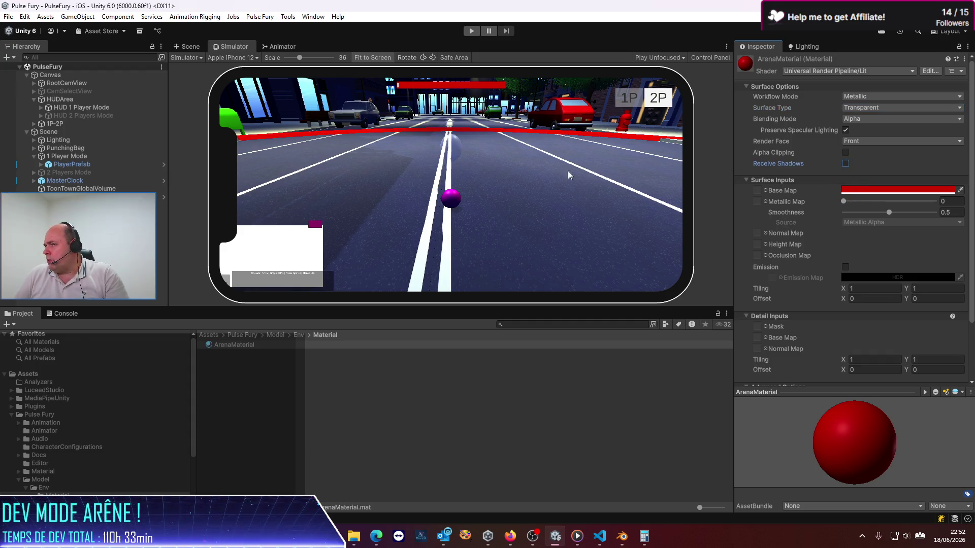
left_click(935, 191)
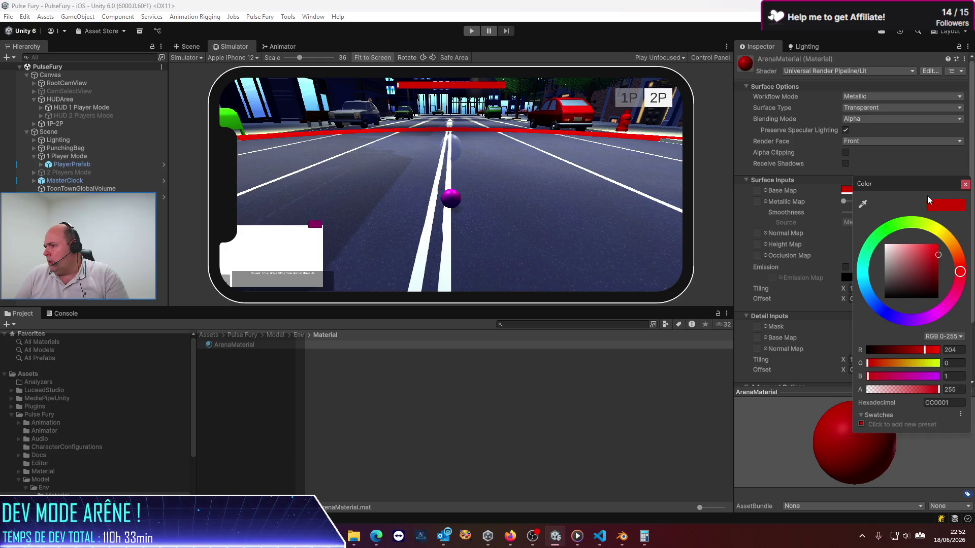
left_click_drag(940, 389, 904, 388)
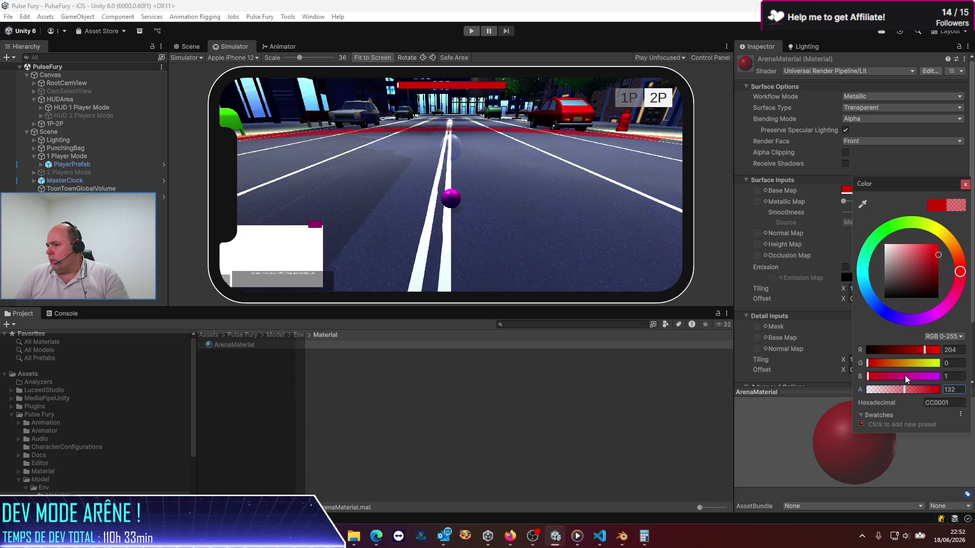
left_click(964, 184)
scroll(751, 245, "down", 3)
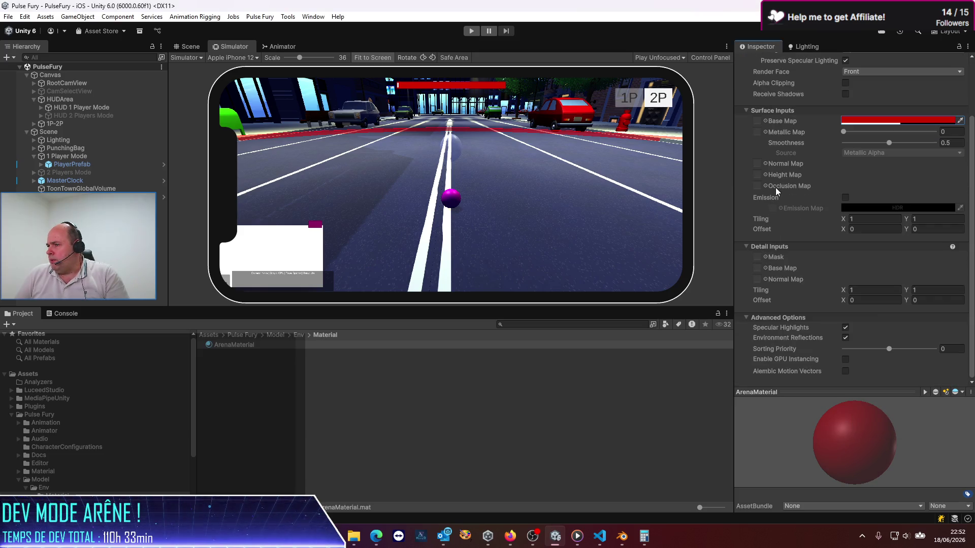
- Enable Emission and copy the red base colour into the emission colour
left_click(844, 197)
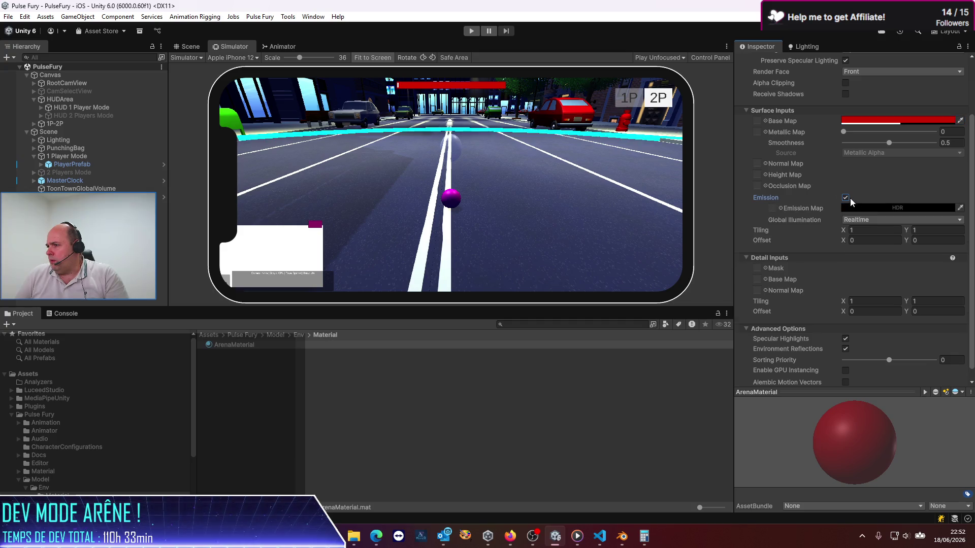
right_click(912, 117)
left_click(937, 125)
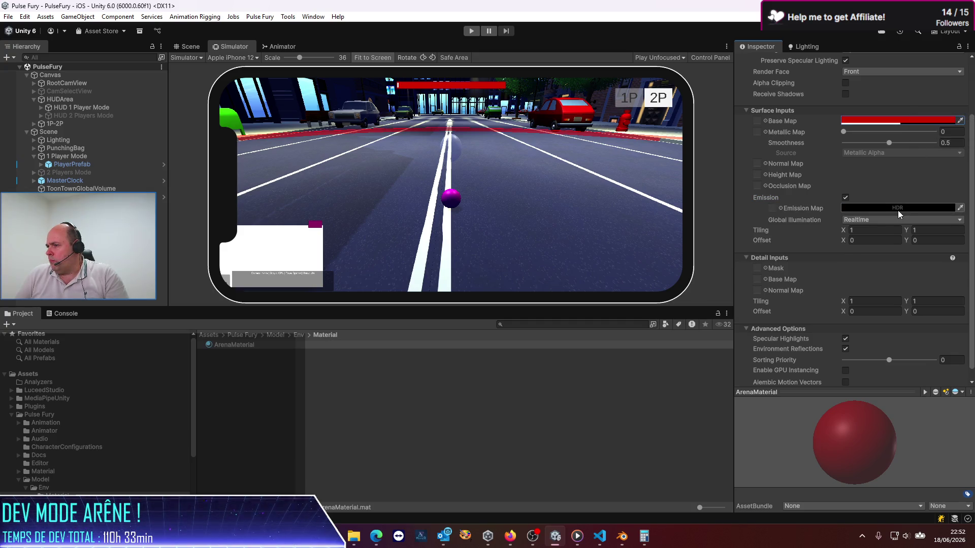
right_click(897, 210)
left_click(924, 224)
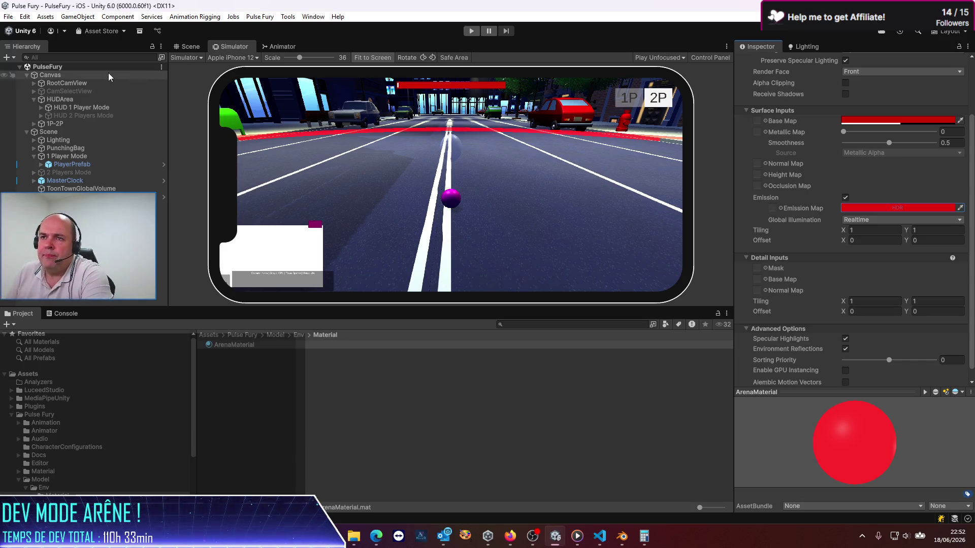
- Switch to the Scene view and orbit around the street to see the glowing ring
left_click(190, 47)
mouse_move(254, 203)
left_mouse_down()
mouse_move(520, 249)
mouse_move(506, 232)
mouse_move(498, 251)
left_mouse_up()
mouse_move(584, 231)
left_mouse_down()
mouse_move(702, 254)
mouse_move(553, 247)
mouse_move(612, 248)
mouse_move(621, 237)
mouse_move(529, 220)
mouse_move(498, 174)
mouse_move(483, 233)
mouse_move(492, 238)
left_mouse_up()
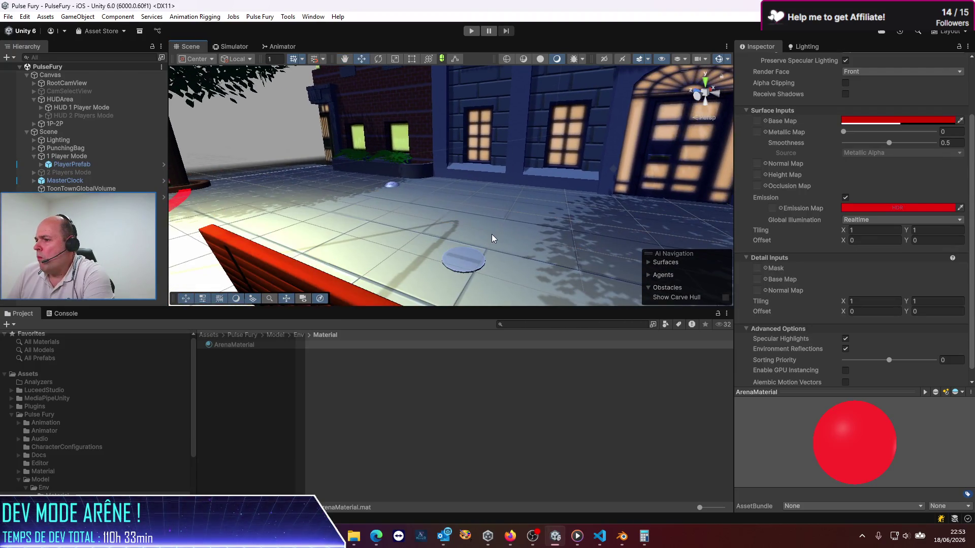
- Turn off Environment Reflections and set ArenaMaterial's Blending Mode to Additive
left_click(845, 349)
mouse_move(456, 213)
left_mouse_down()
mouse_move(381, 222)
mouse_move(441, 217)
left_mouse_up()
scroll(867, 99, "up", 3)
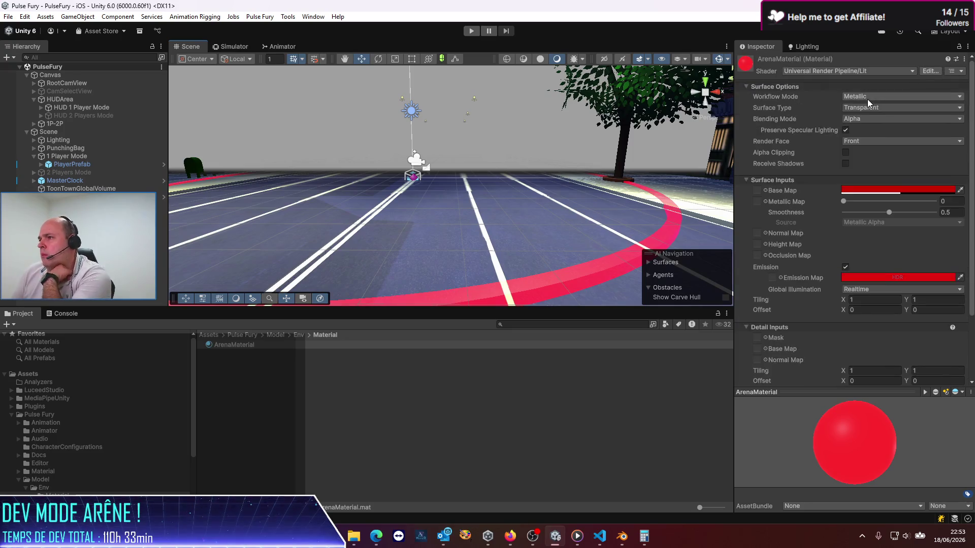
left_click(865, 118)
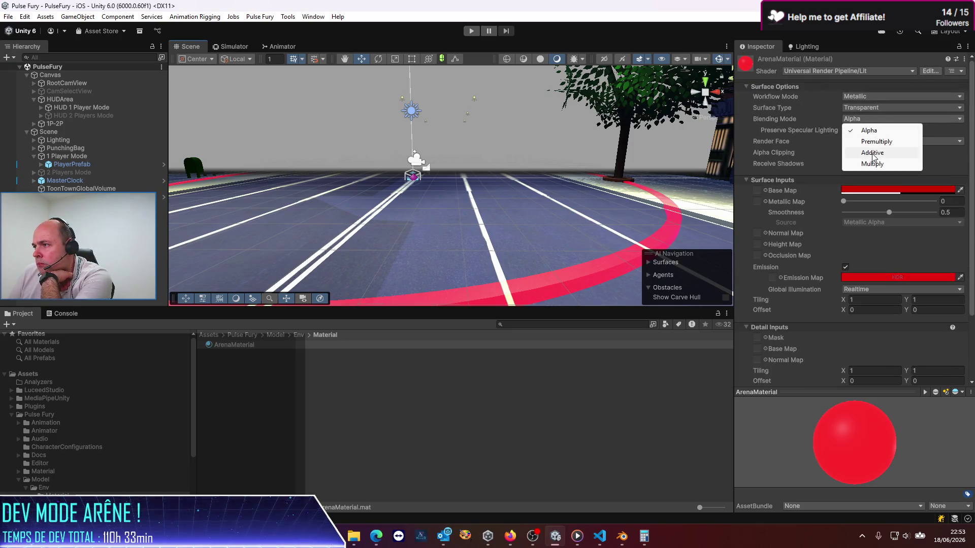
left_click(872, 154)
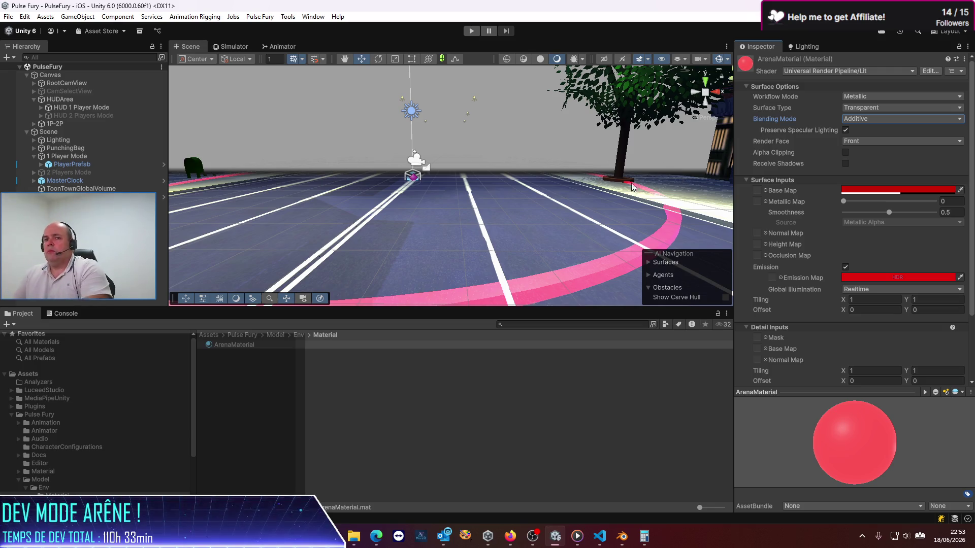
mouse_move(622, 192)
left_mouse_down()
mouse_move(539, 166)
mouse_move(535, 193)
mouse_move(548, 216)
mouse_move(540, 209)
mouse_move(659, 220)
mouse_move(726, 213)
left_mouse_up()
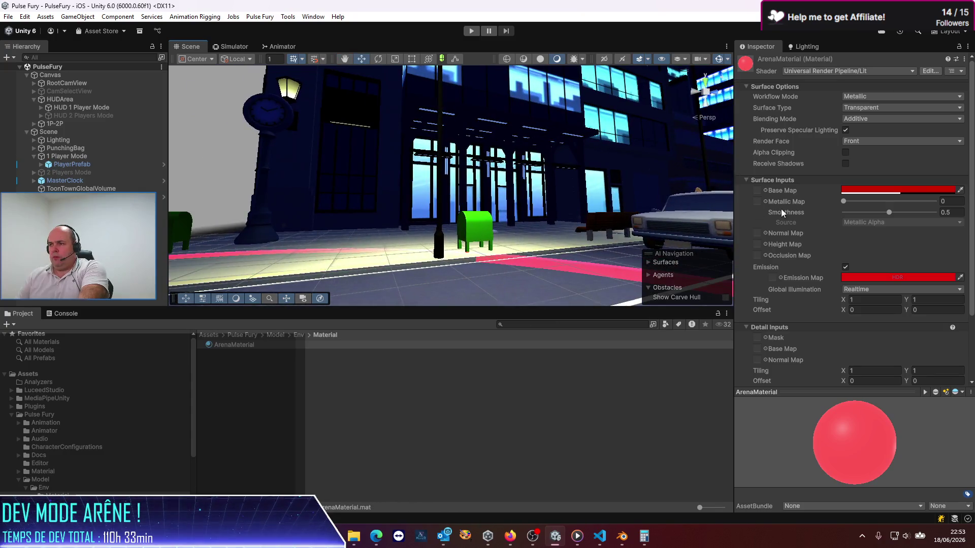
- Make the base colour fully opaque (alpha 255) and drop Smoothness to 0
left_click(882, 188)
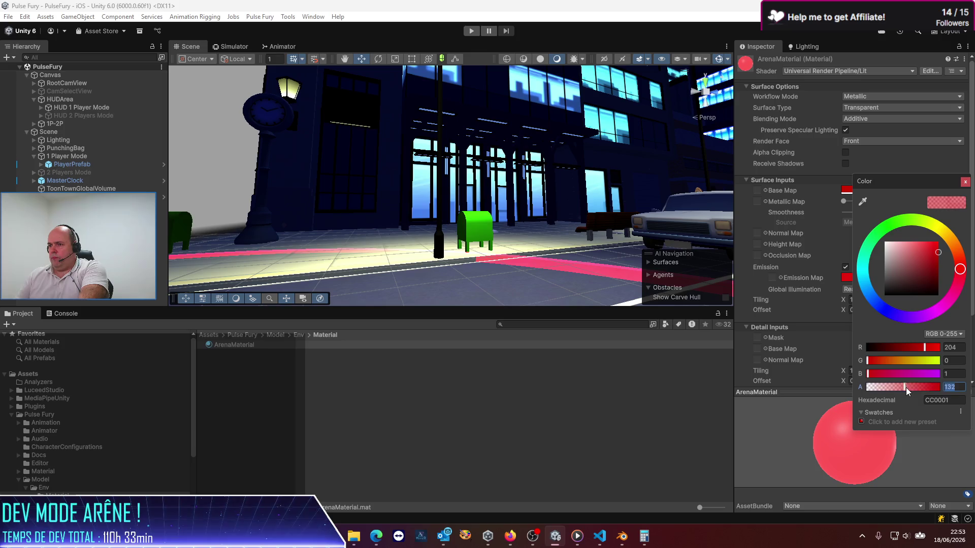
left_click_drag(906, 387, 942, 387)
left_click(968, 184)
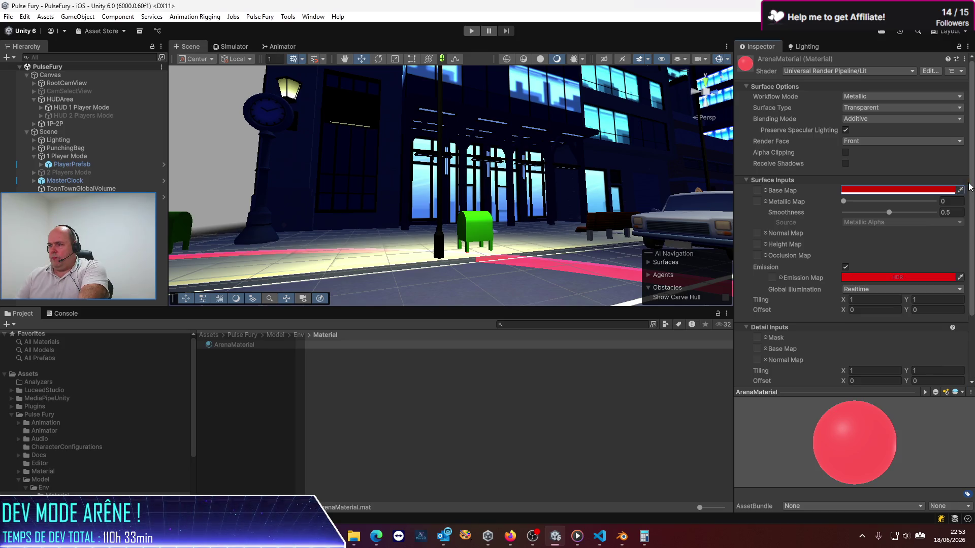
scroll(836, 267, "down", 3)
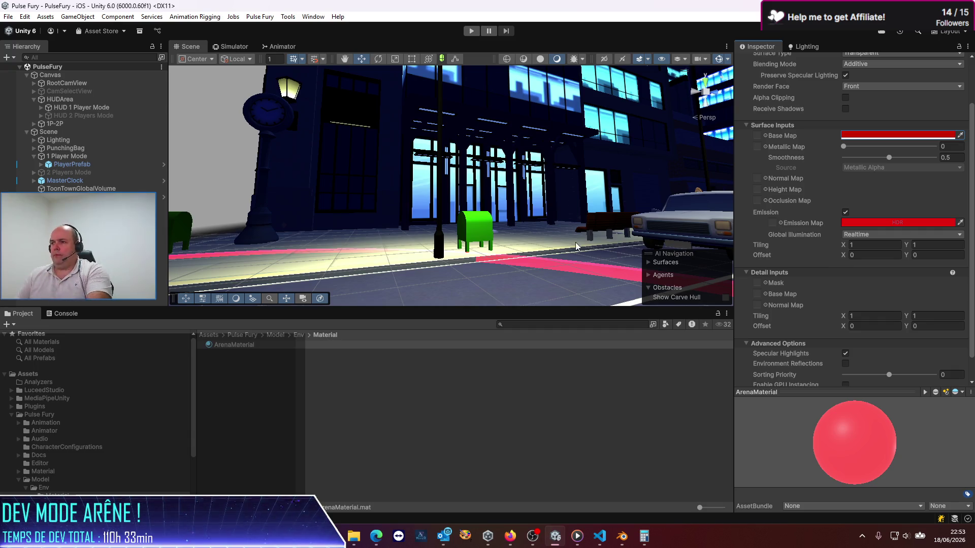
mouse_move(518, 223)
left_mouse_down()
mouse_move(720, 243)
mouse_move(726, 203)
left_mouse_up()
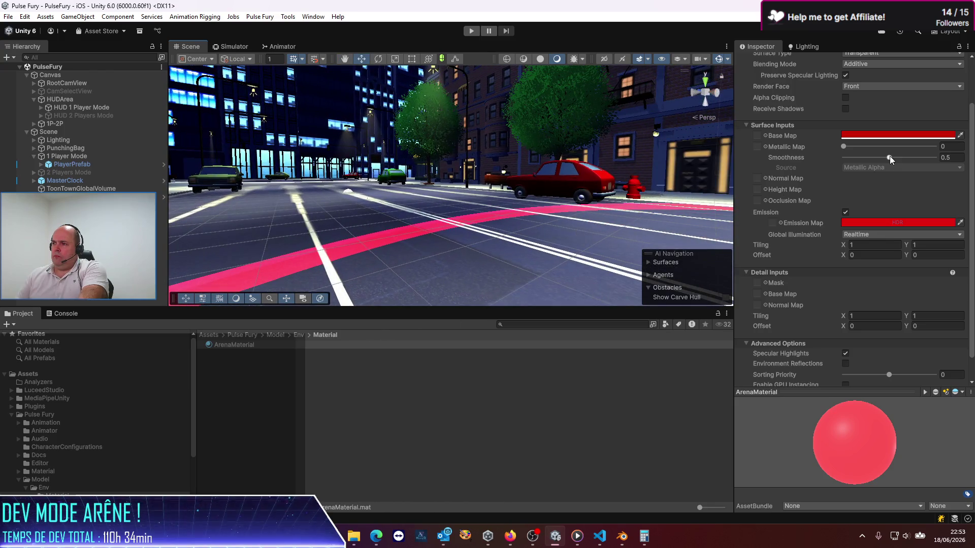
mouse_move(889, 156)
left_mouse_down()
mouse_move(934, 168)
mouse_move(968, 199)
mouse_move(775, 255)
left_mouse_up()
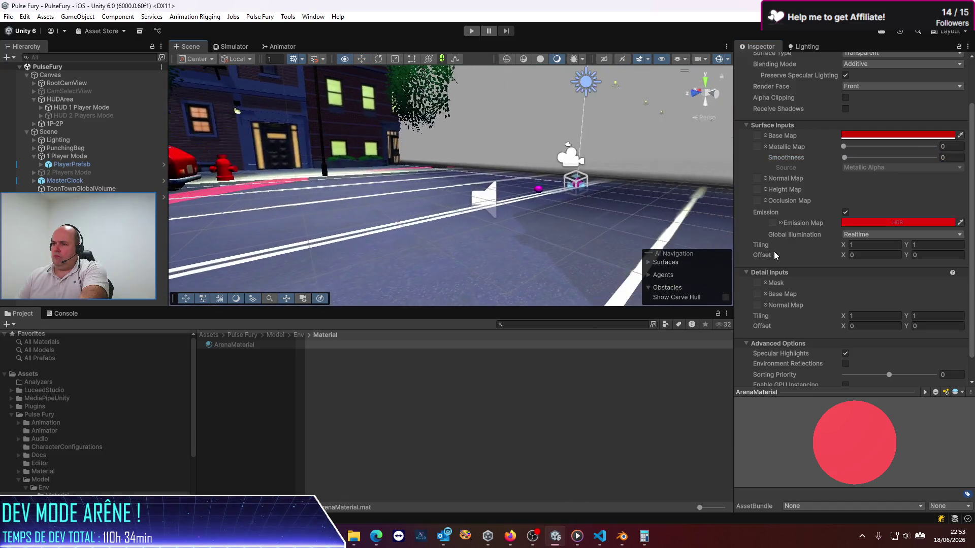
mouse_move(513, 204)
left_mouse_down()
mouse_move(498, 197)
mouse_move(510, 192)
left_mouse_up()
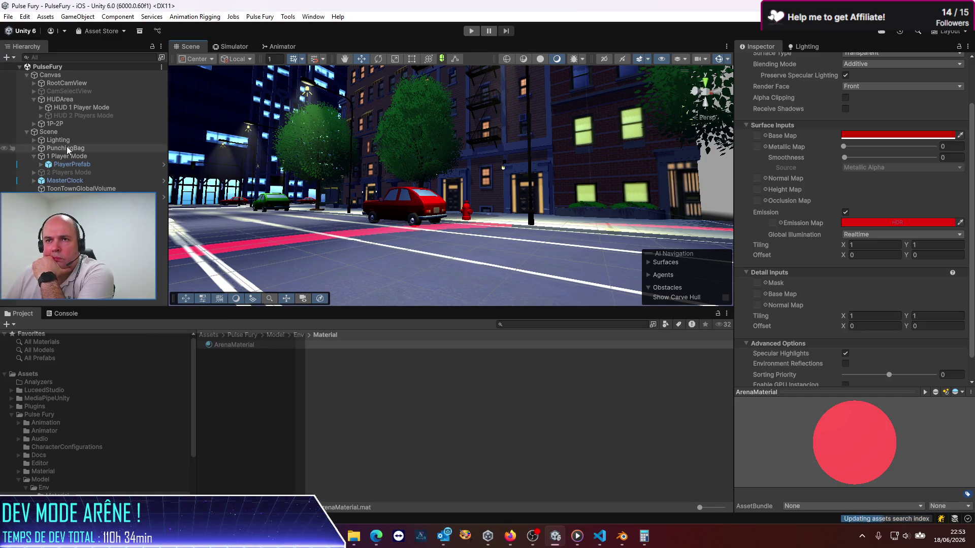
- Expand 1P-2P and PlayerPrefab, inspect Character and CameraForCharacterEditor, then frame PlayerPrefab
left_click(33, 124)
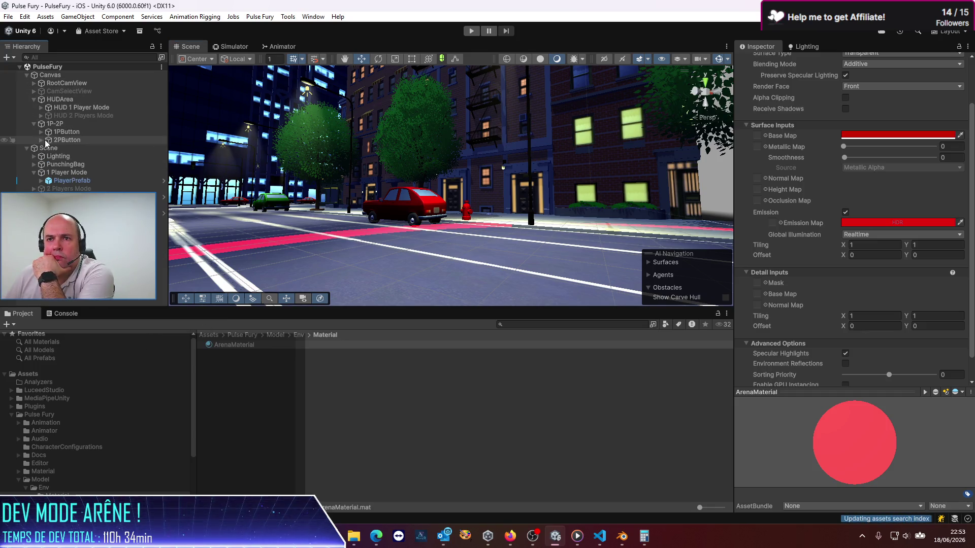
left_click(46, 181)
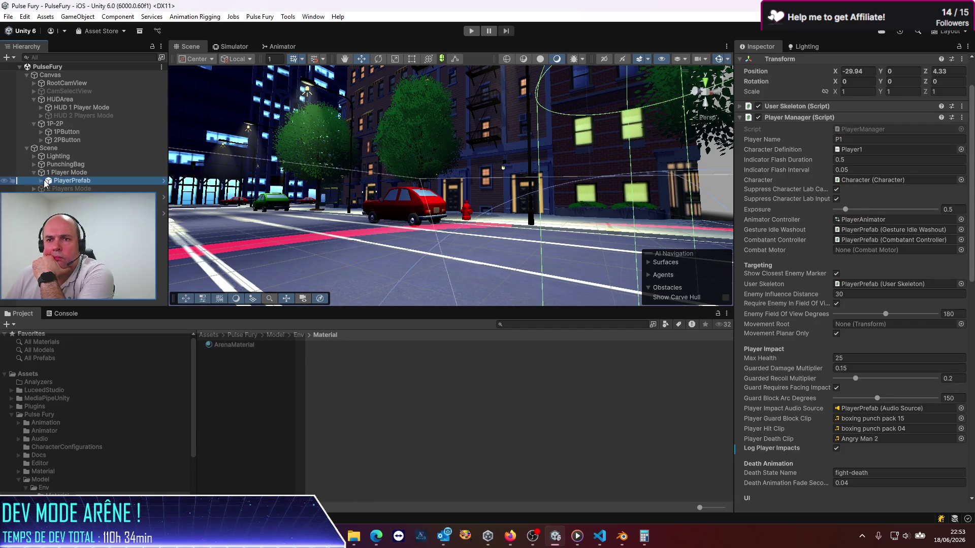
left_click(42, 181)
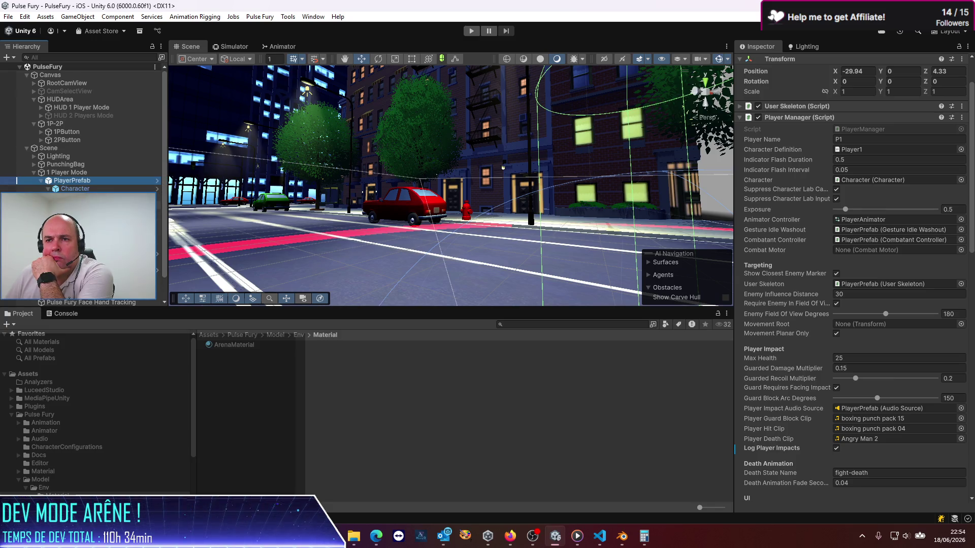
left_click(81, 205)
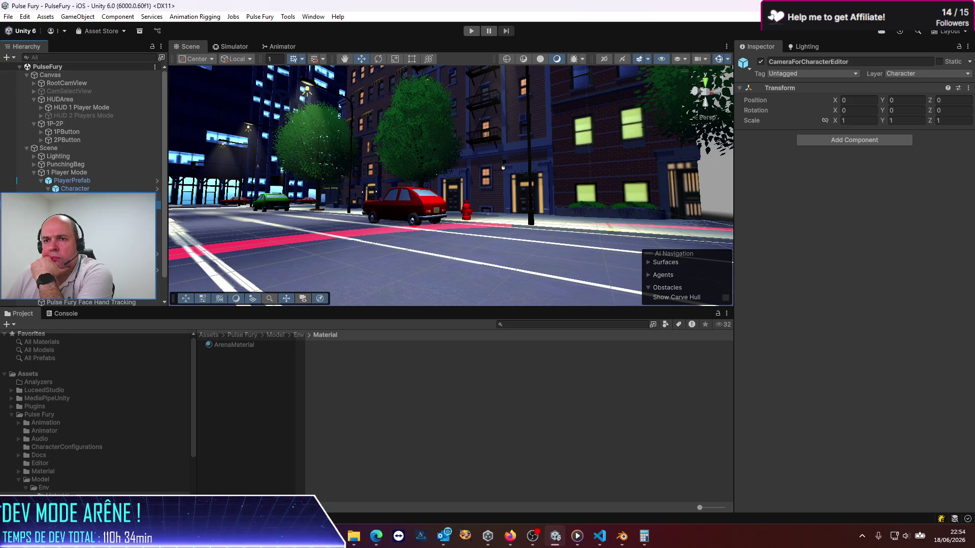
left_click(68, 189)
left_click(71, 182)
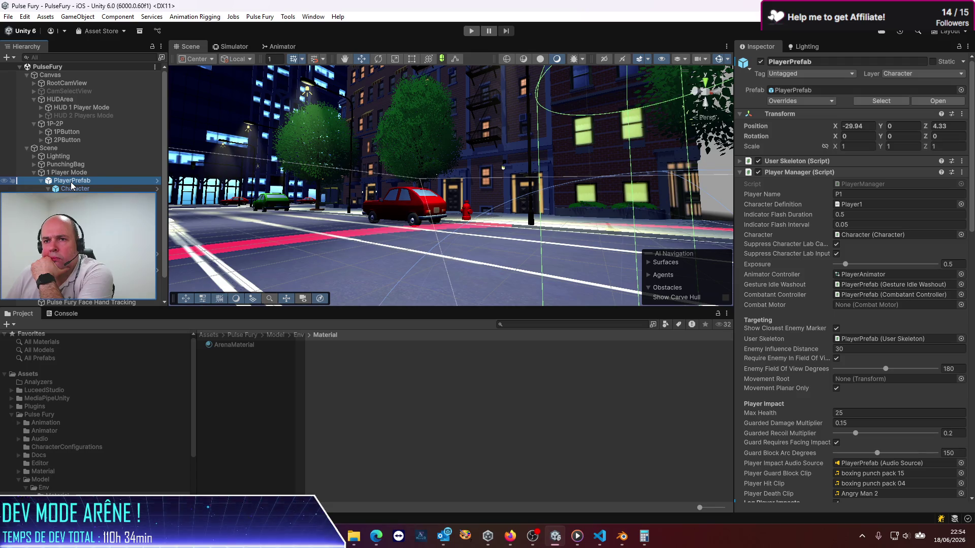
double_click(71, 181)
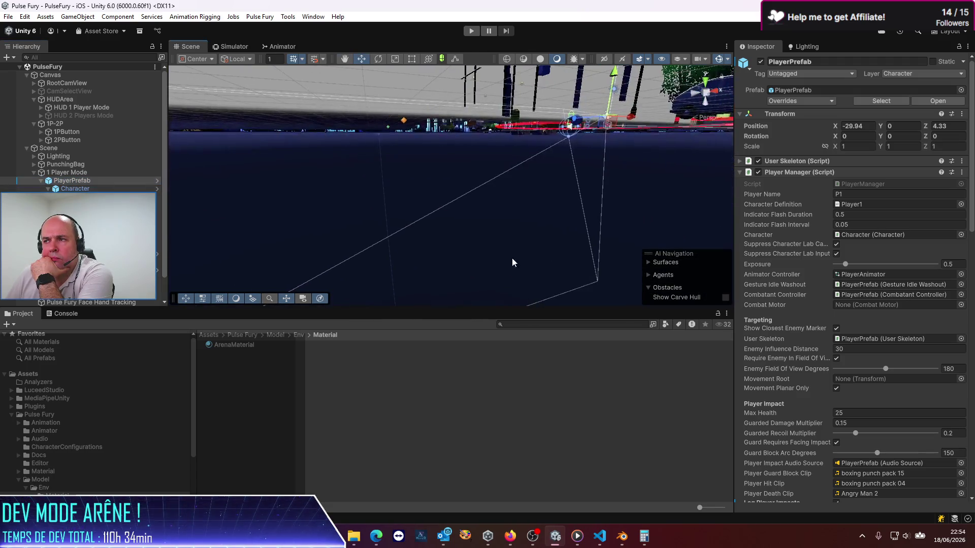
- Zoom out over the street, pick the player's camera in the scene, and reselect PlayerPrefab
mouse_move(512, 262)
left_mouse_down()
mouse_move(478, 212)
mouse_move(410, 240)
left_mouse_up()
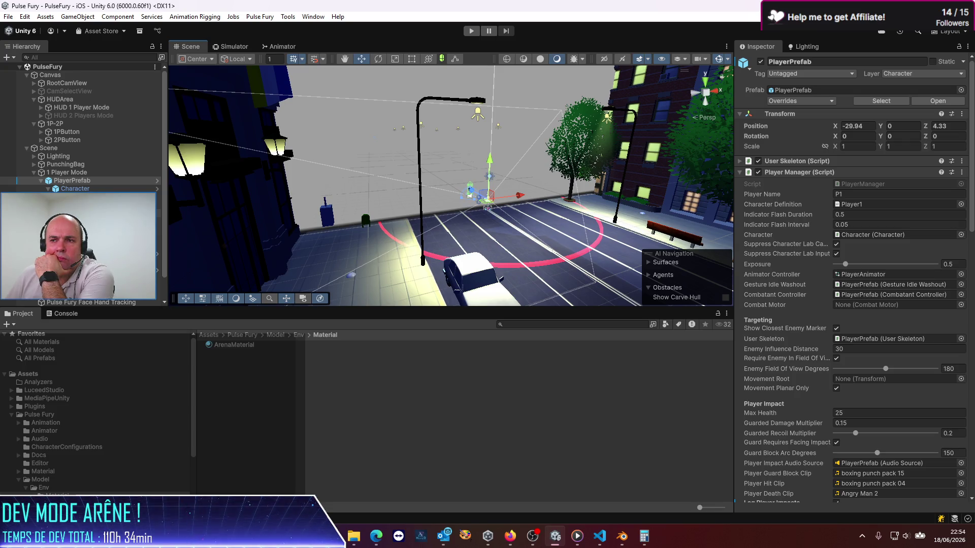
left_click(470, 195)
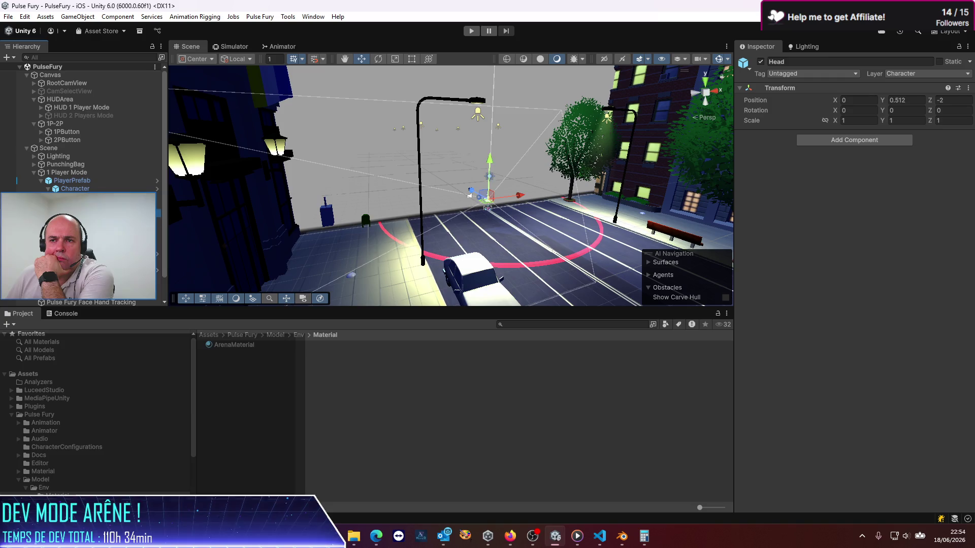
left_click(470, 195)
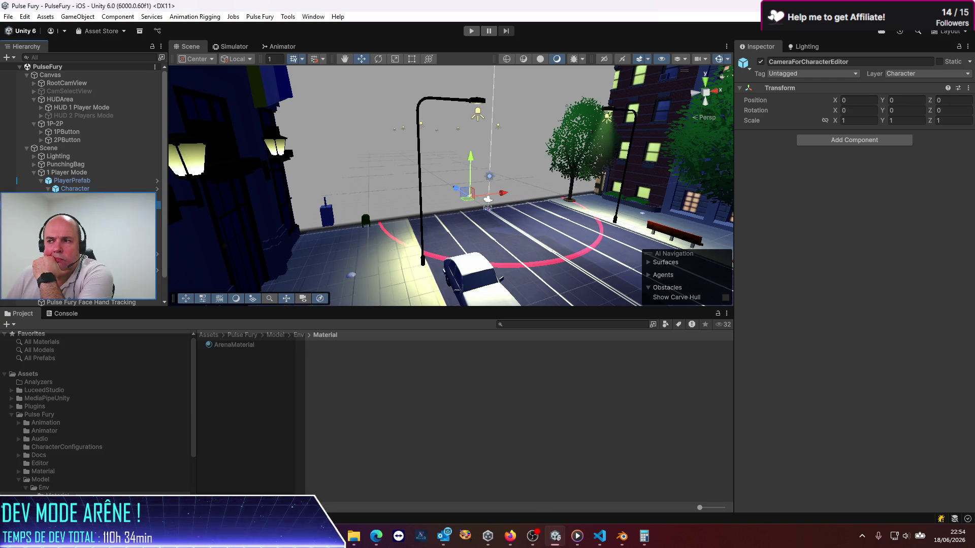
left_click(71, 188)
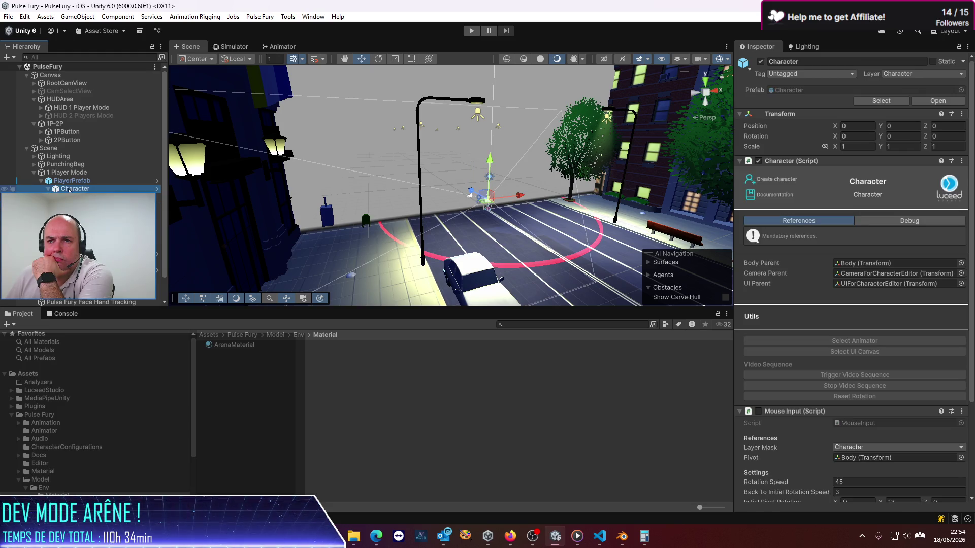
left_click(66, 182)
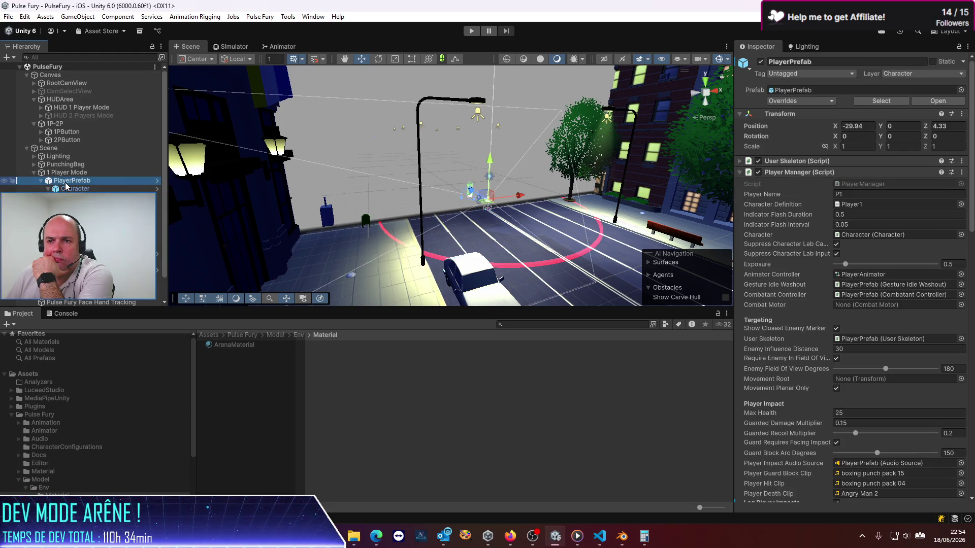
mouse_move(623, 169)
left_mouse_down()
mouse_move(558, 241)
mouse_move(460, 139)
mouse_move(463, 203)
mouse_move(533, 205)
left_mouse_up()
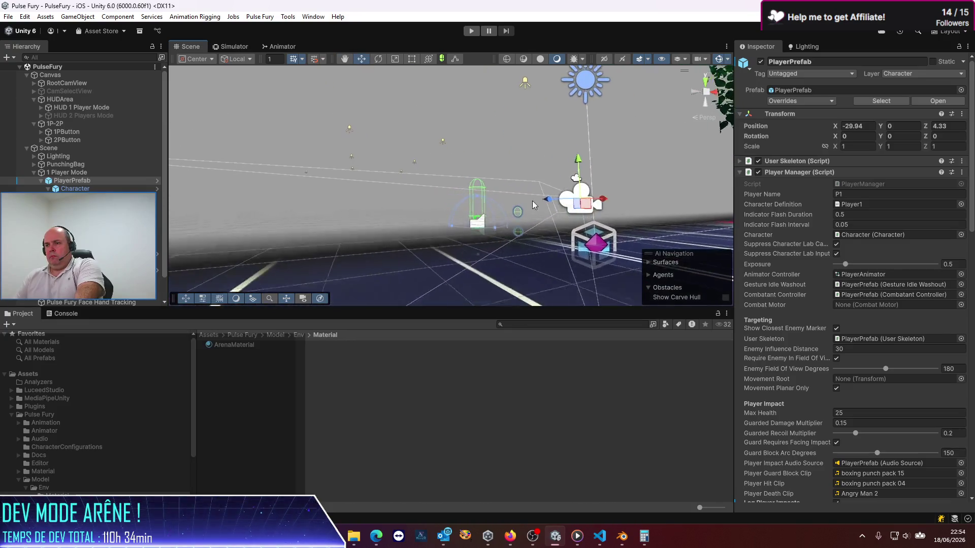
- Inspect the player's Camera and keep its Default Renderer
left_click(582, 194)
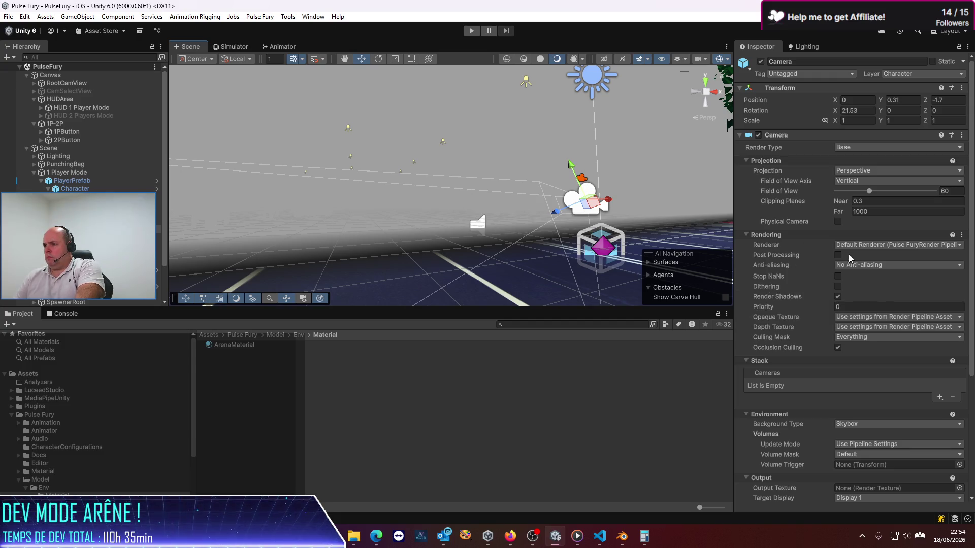
left_click(872, 246)
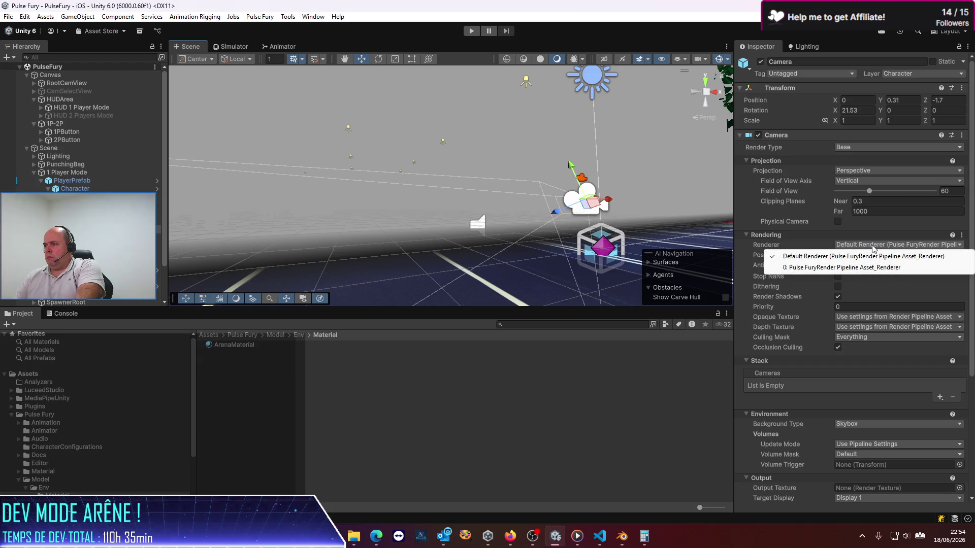
left_click(873, 257)
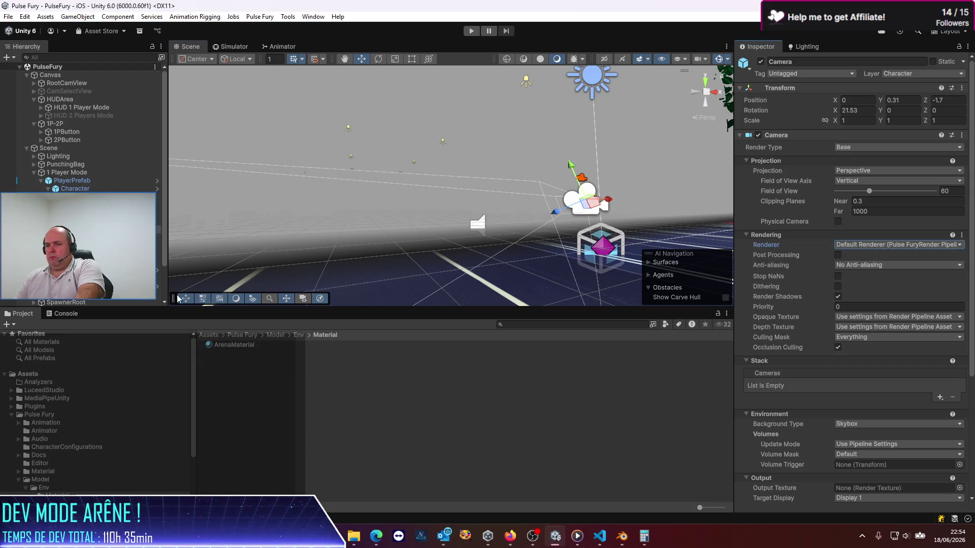
- Review the Pulse Fury URP asset's Volumes, then list the Renderer asset's available renderer features
left_click(236, 336)
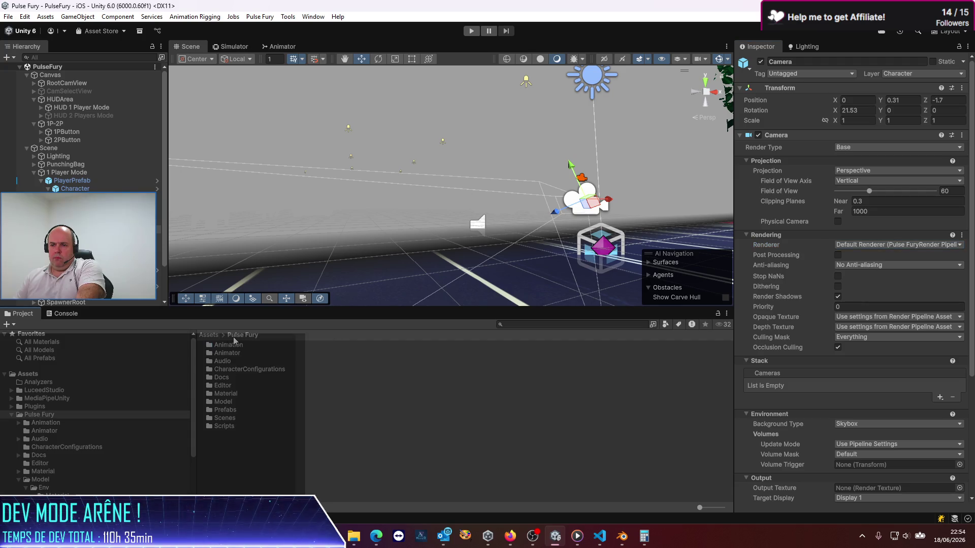
left_click(208, 335)
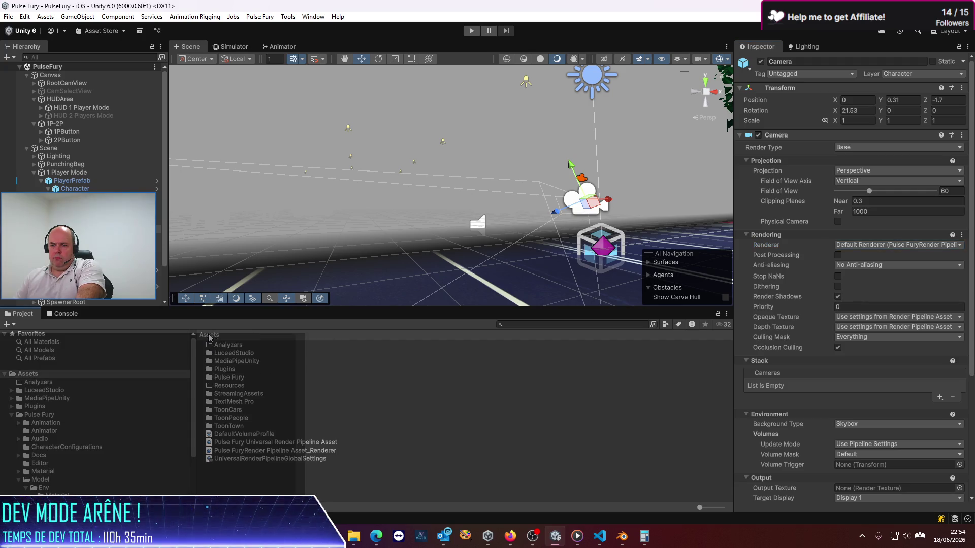
left_click(304, 443)
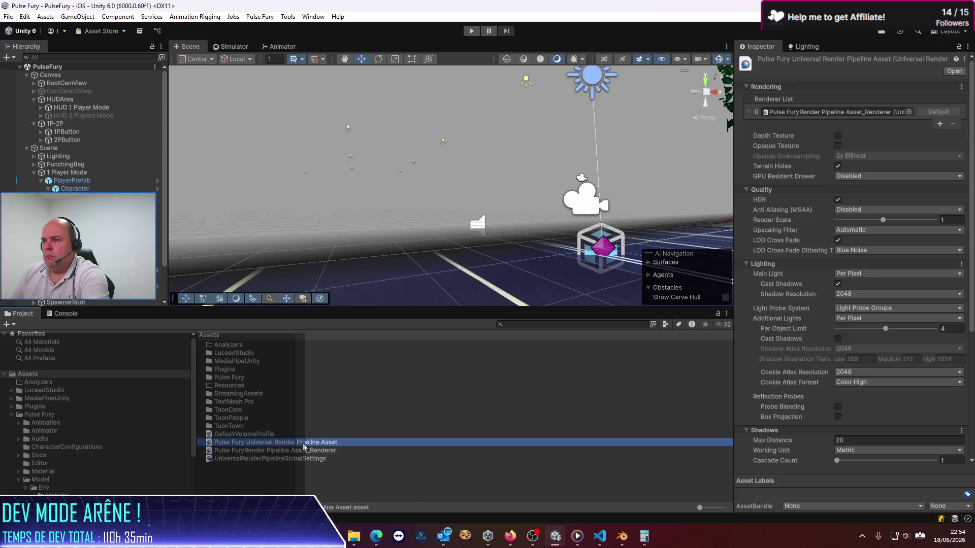
scroll(798, 417, "down", 6)
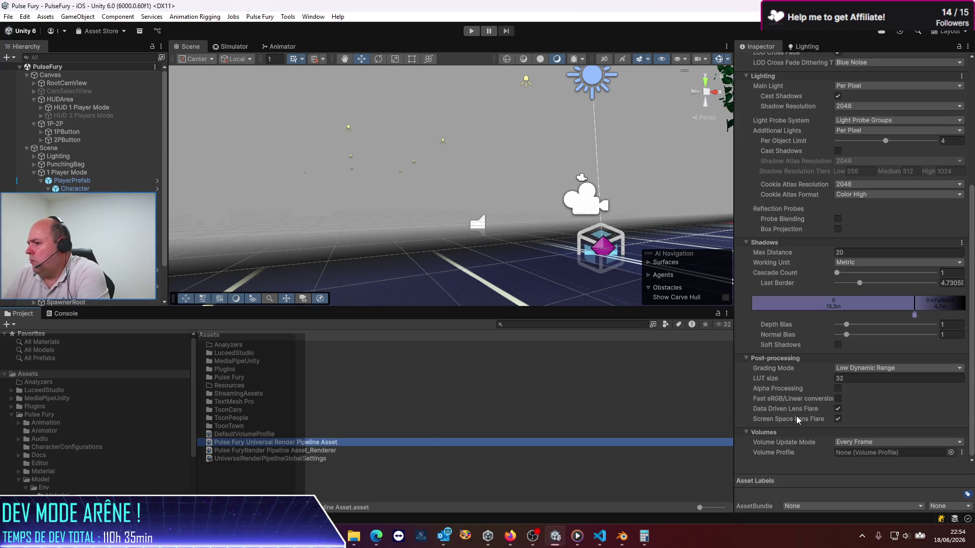
left_click(296, 451)
left_click(853, 337)
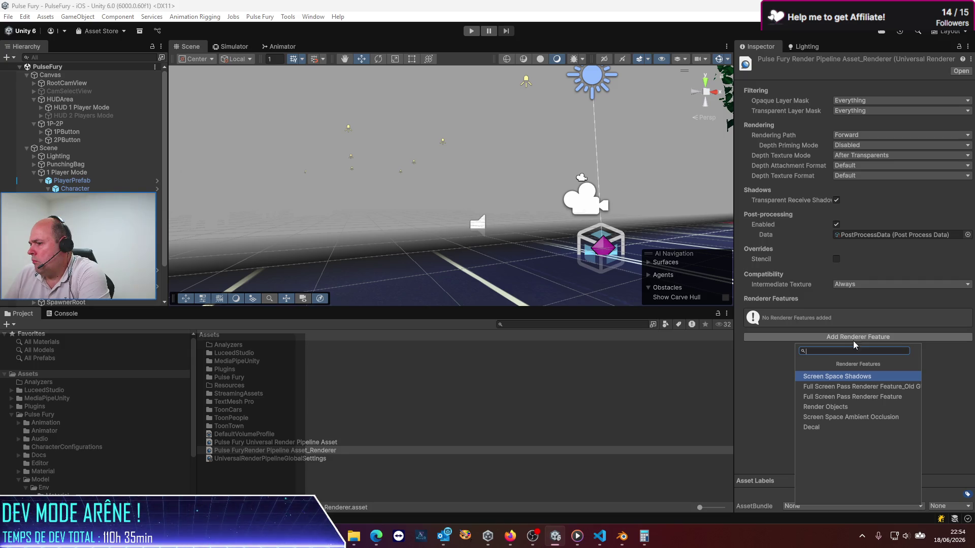
left_click(852, 397)
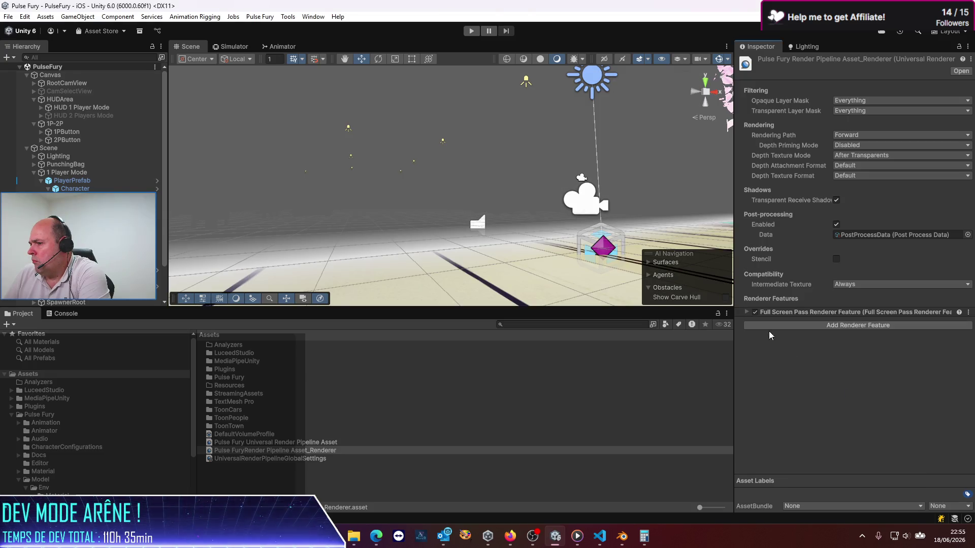
left_click(748, 313)
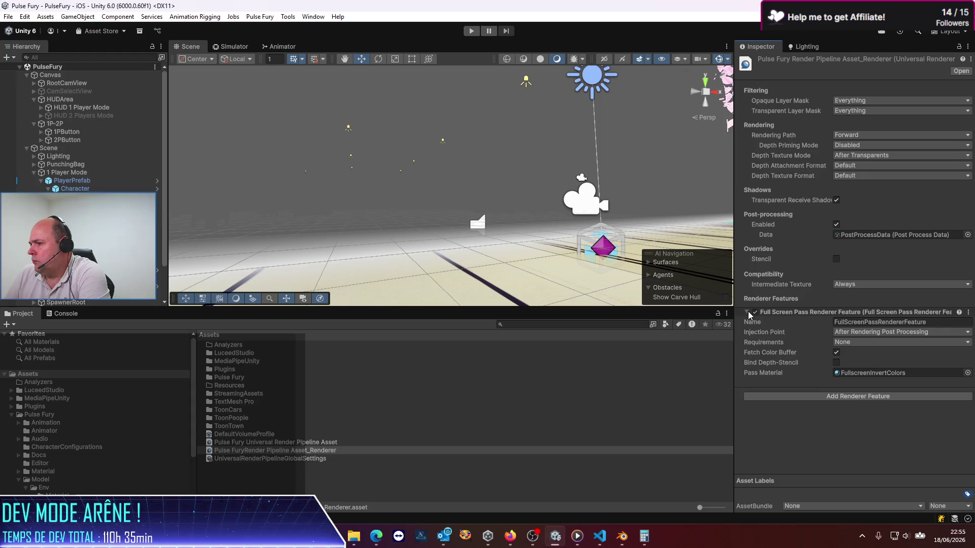
left_click(747, 312)
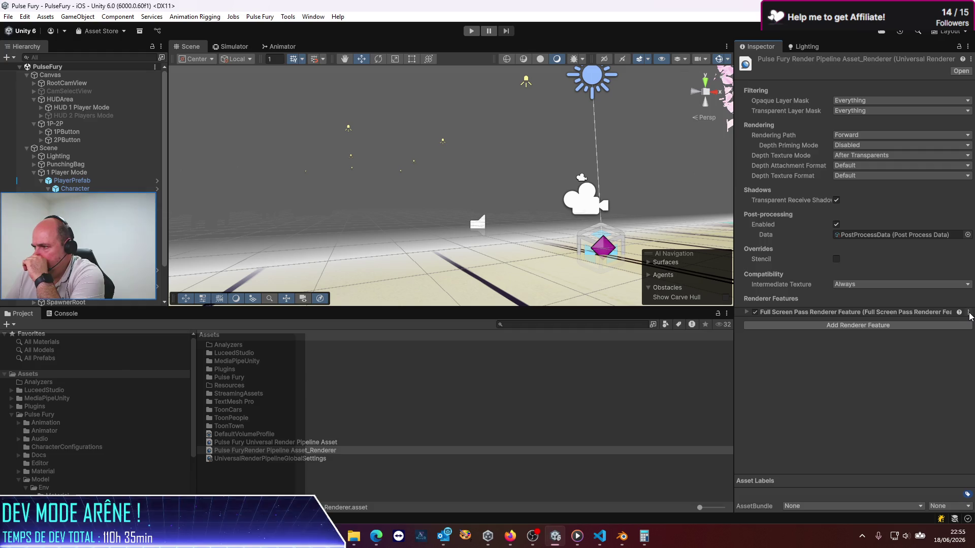
left_click(968, 313)
left_click(898, 358)
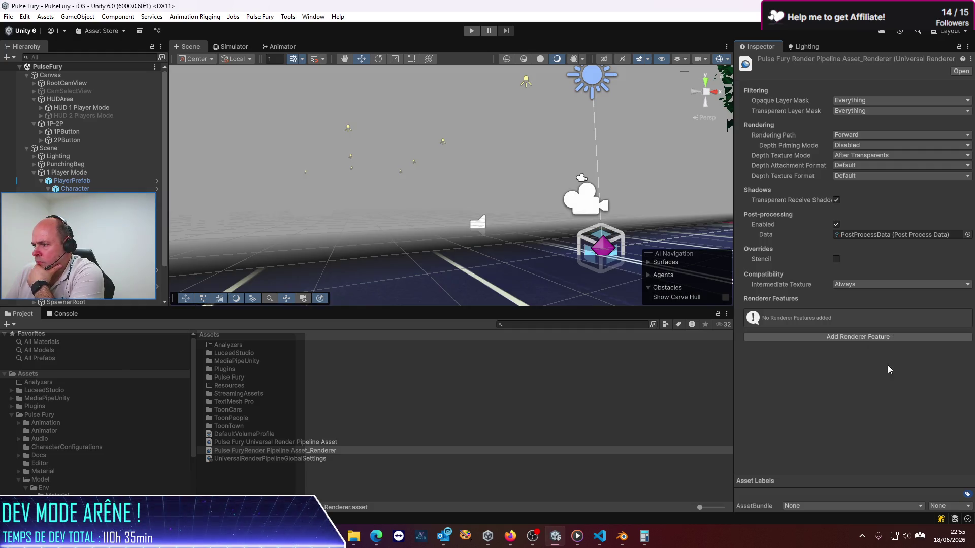
left_click(856, 342)
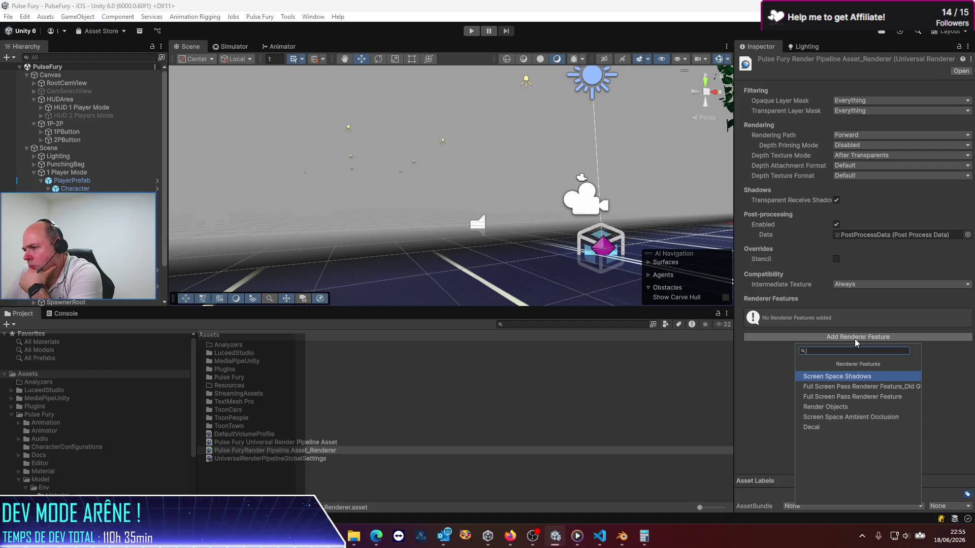
left_click(942, 348)
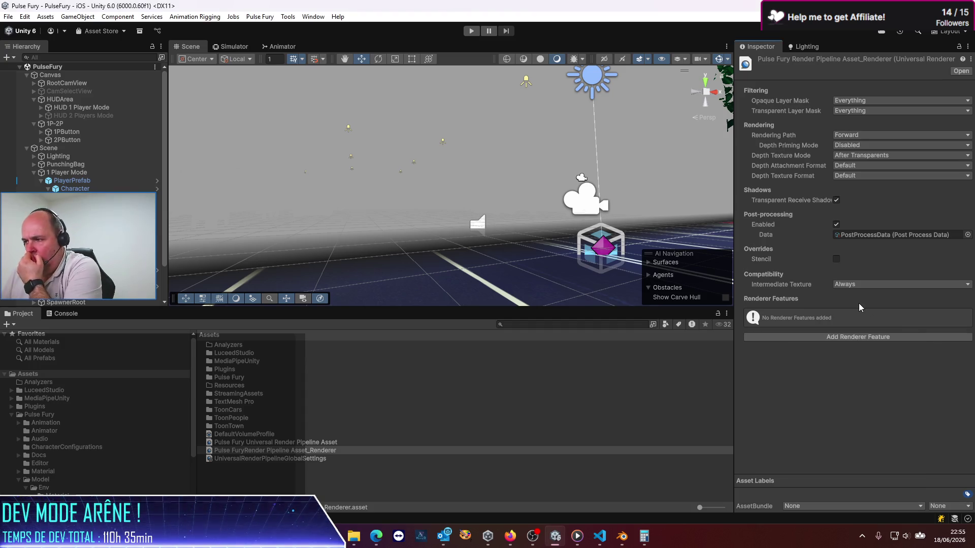
left_click(224, 46)
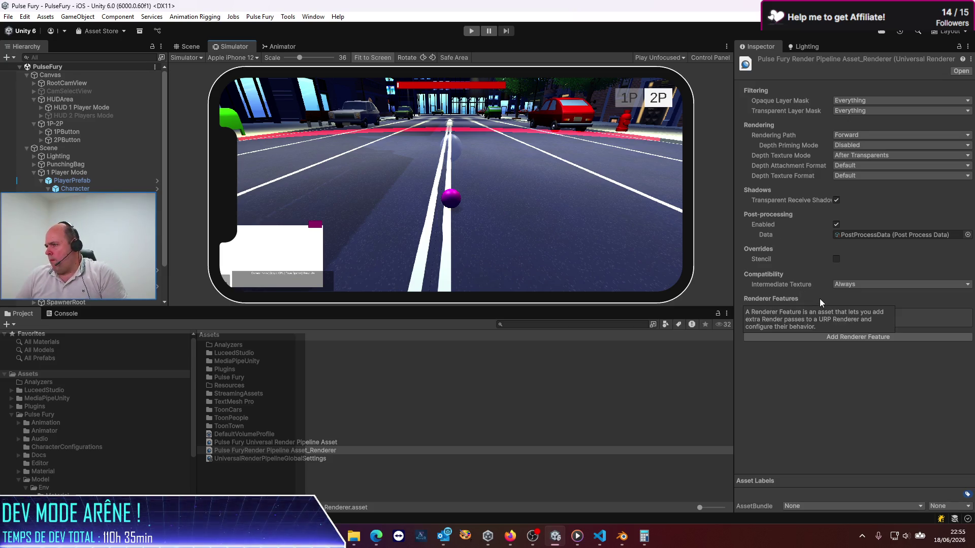
- Inspect the URP Global Settings asset and the renderer's assigned PostProcessData asset
left_click(309, 458)
left_click(312, 448)
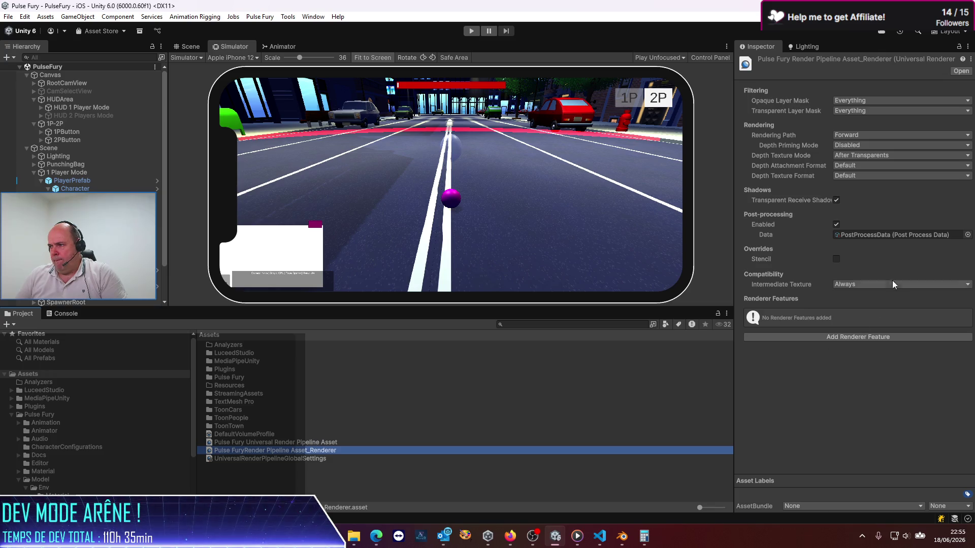
left_click(892, 235)
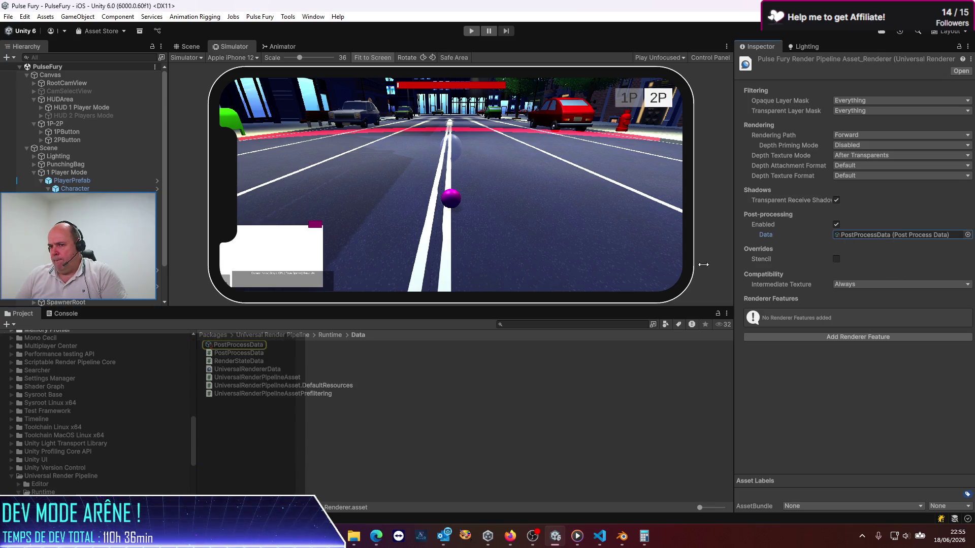
left_click(252, 346)
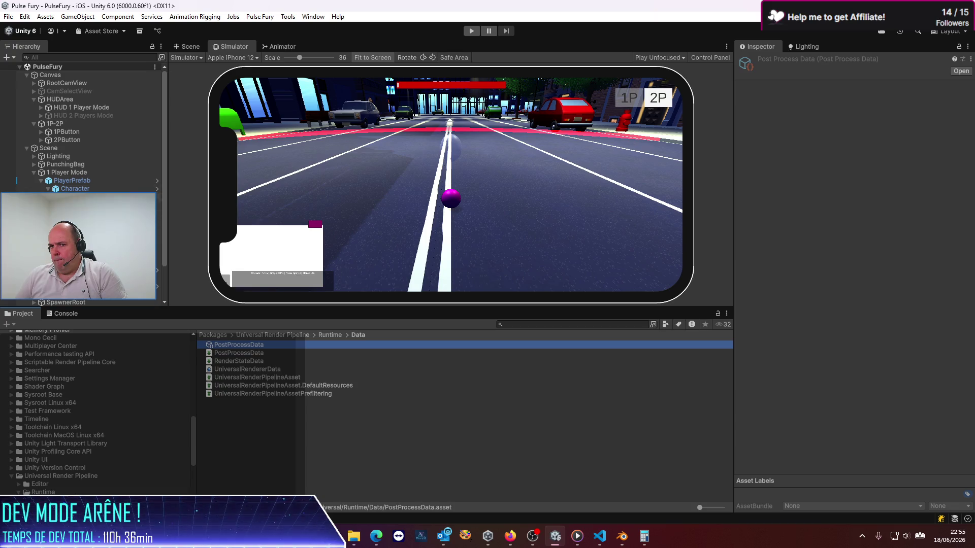
- Review the player Camera's settings, then reselect the Renderer asset in Assets
left_click(76, 197)
scroll(817, 295, "down", 5)
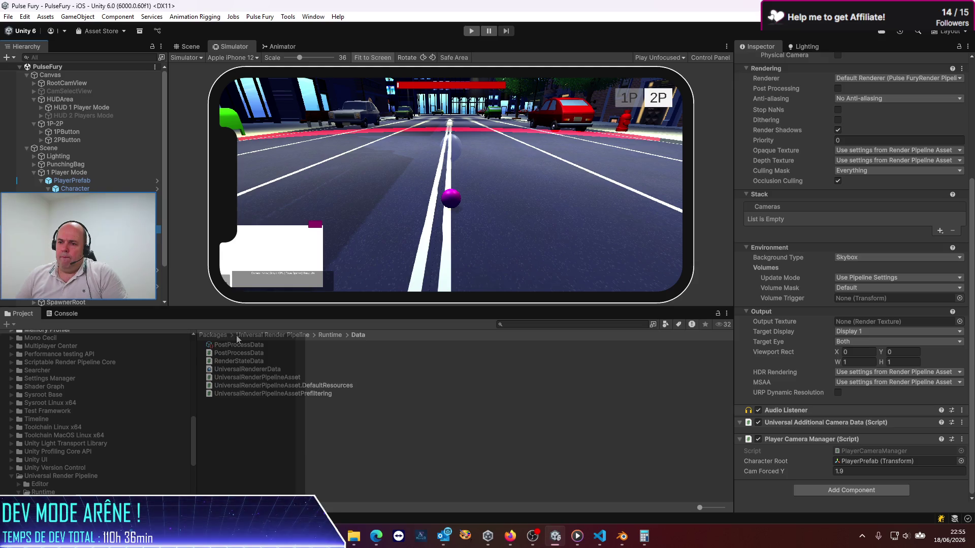
scroll(36, 468, "up", 15)
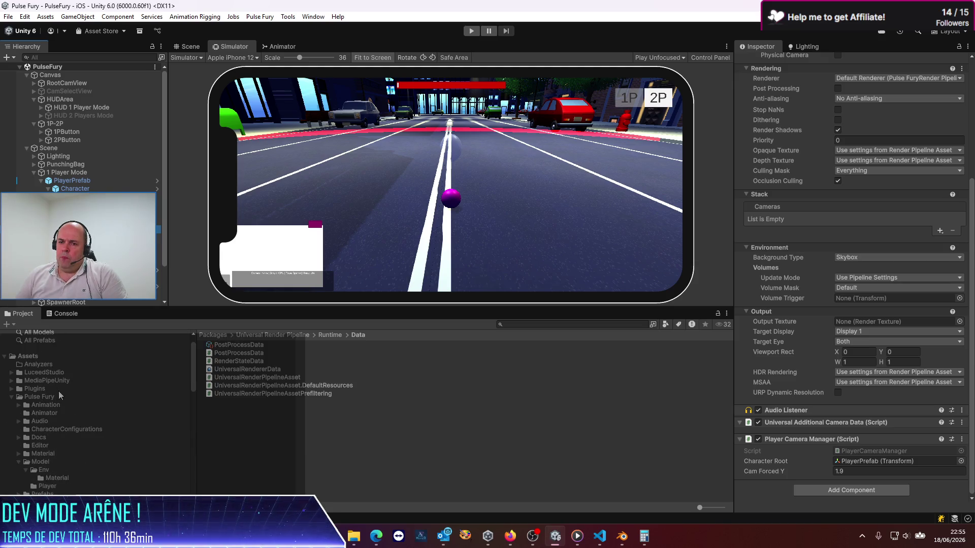
left_click(27, 356)
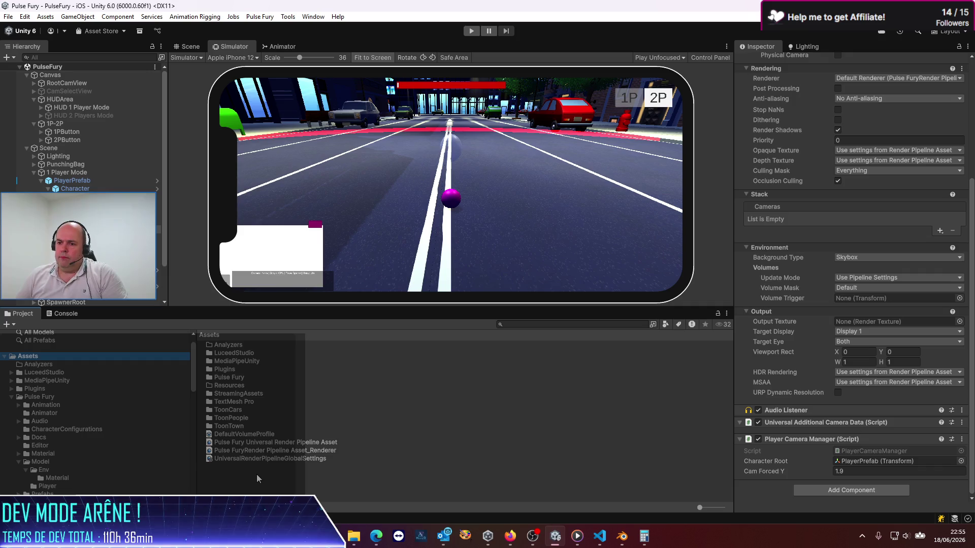
left_click(252, 451)
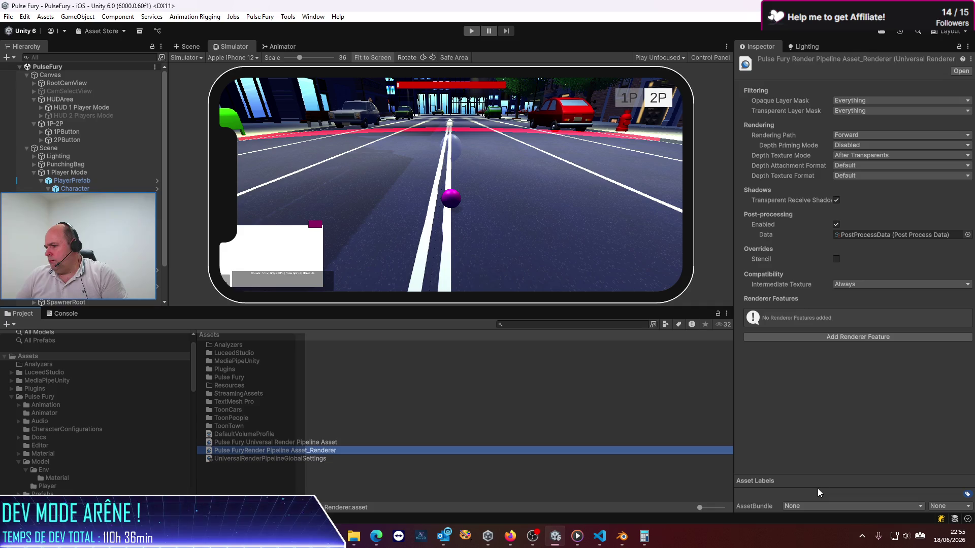
left_click(846, 339)
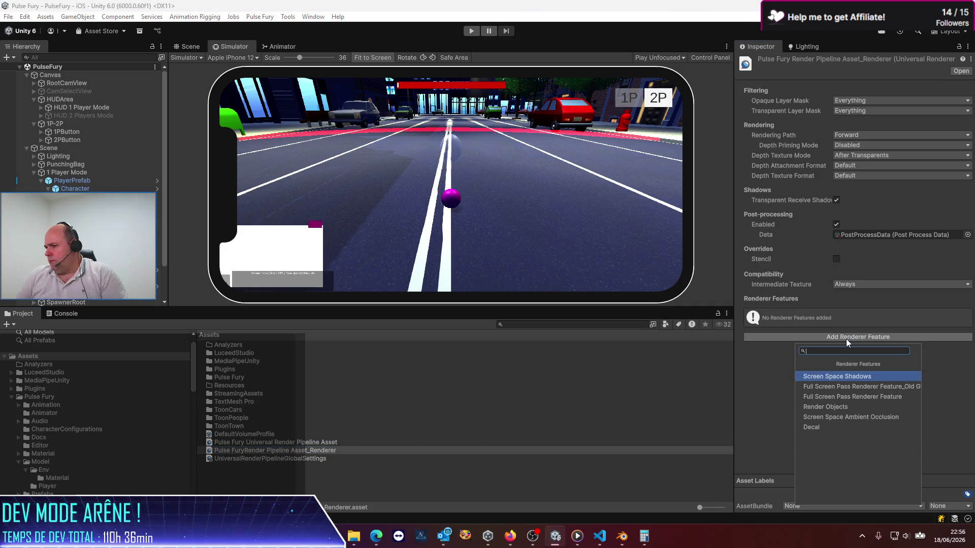
left_click(853, 387)
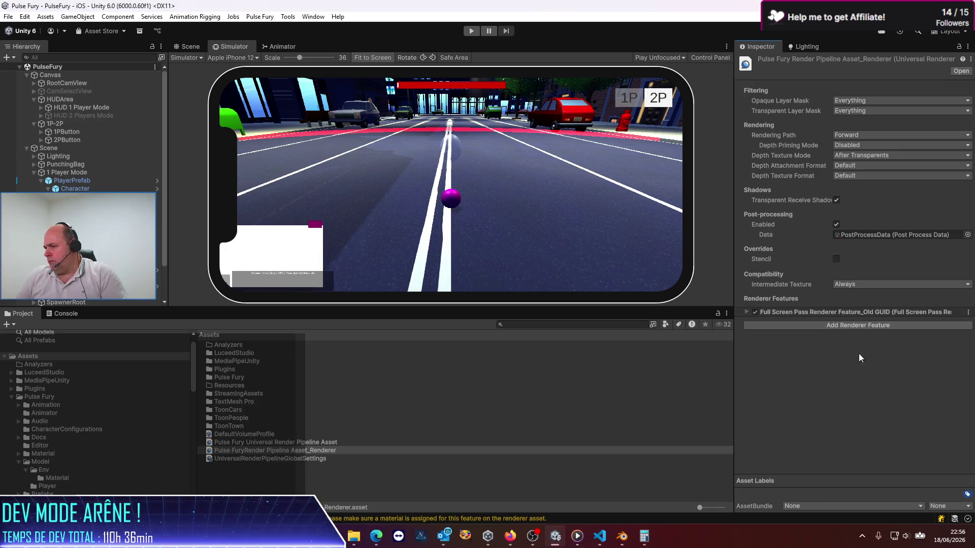
left_click(748, 311)
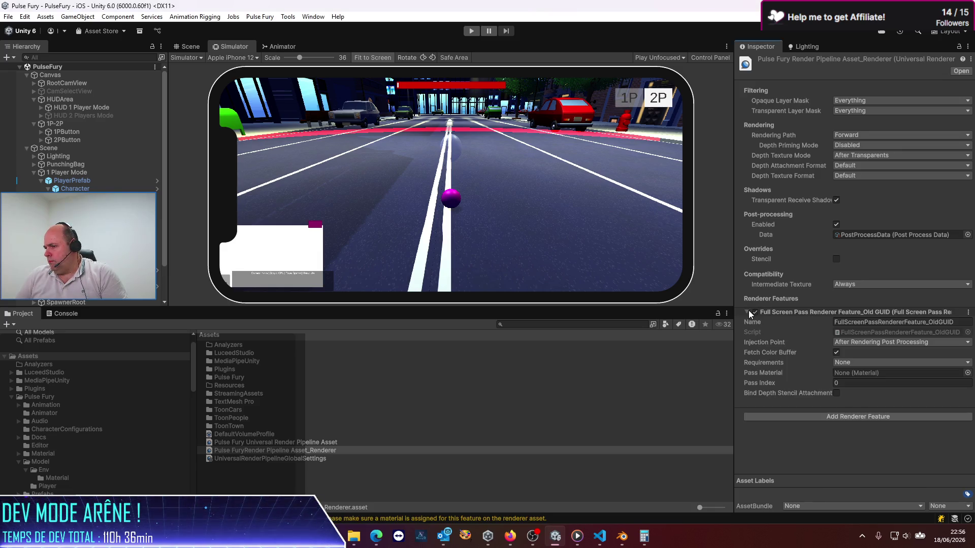
left_click(968, 313)
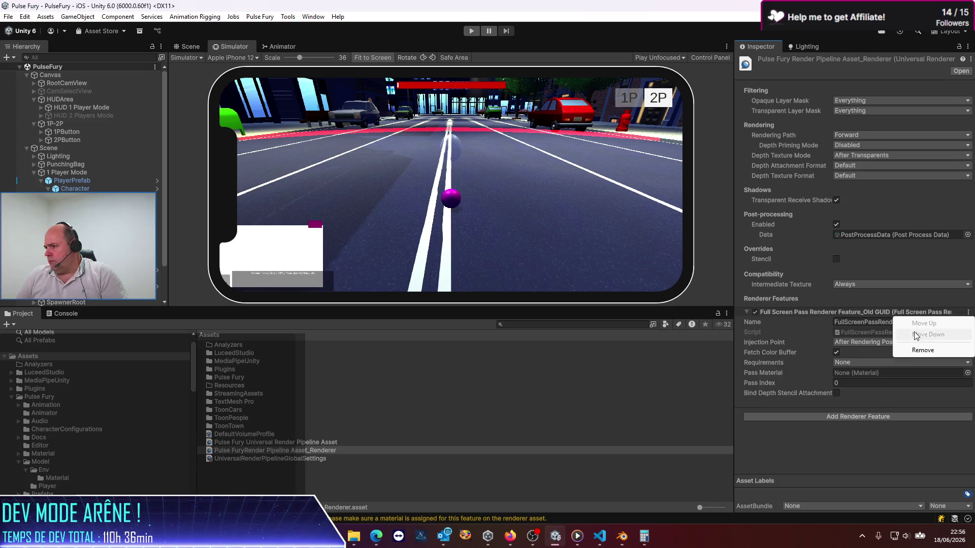
left_click(920, 351)
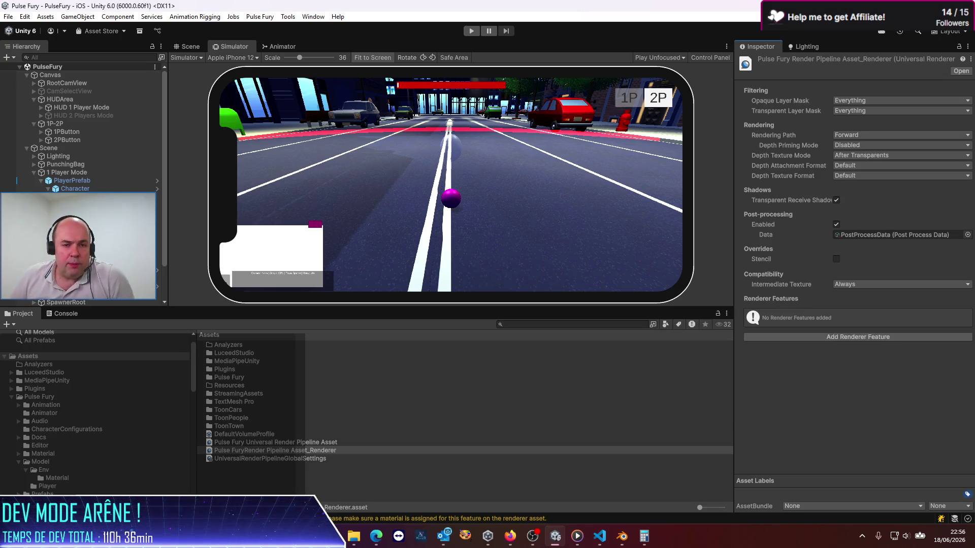
key("alt+Tab")
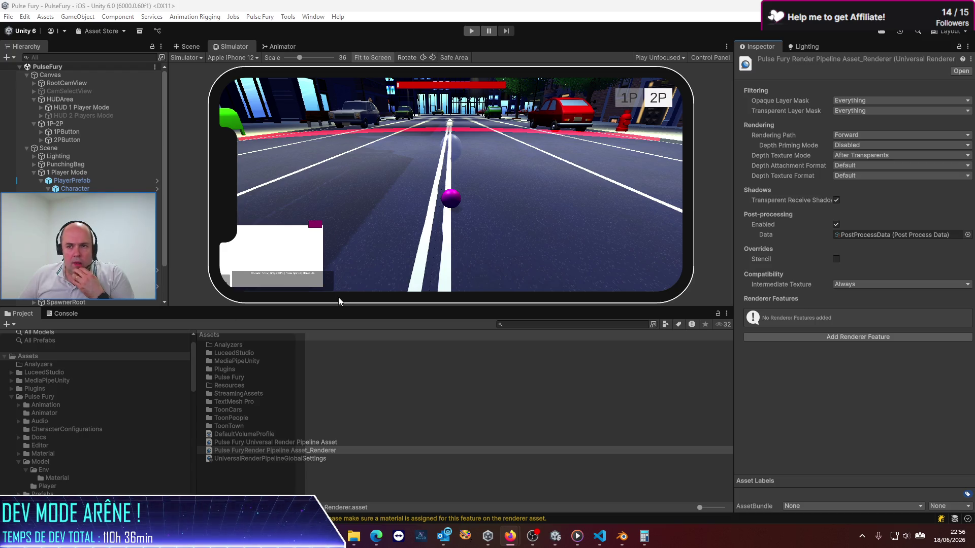
left_click(257, 435)
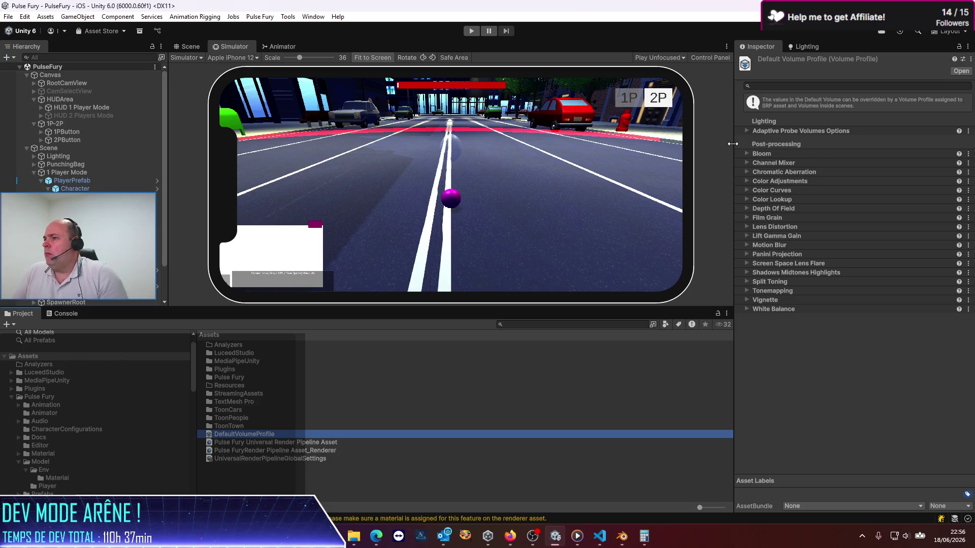
- Expand and collapse the Bloom override settings in the volume profile
left_click(745, 154)
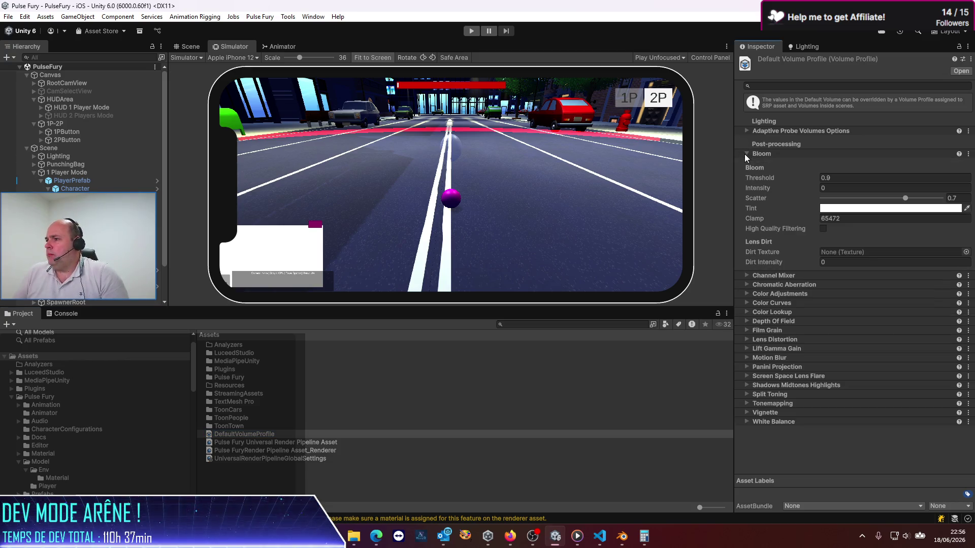
left_click(744, 154)
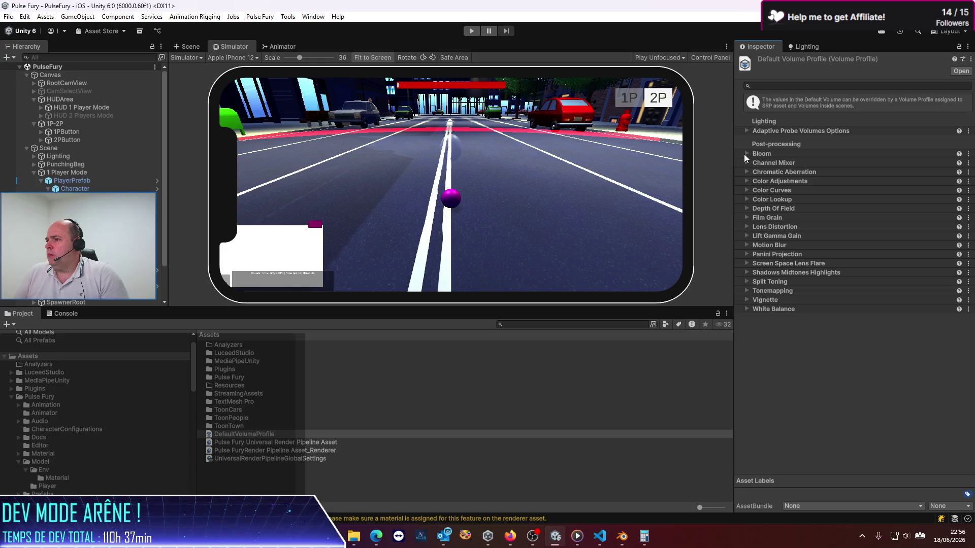
left_click(744, 152)
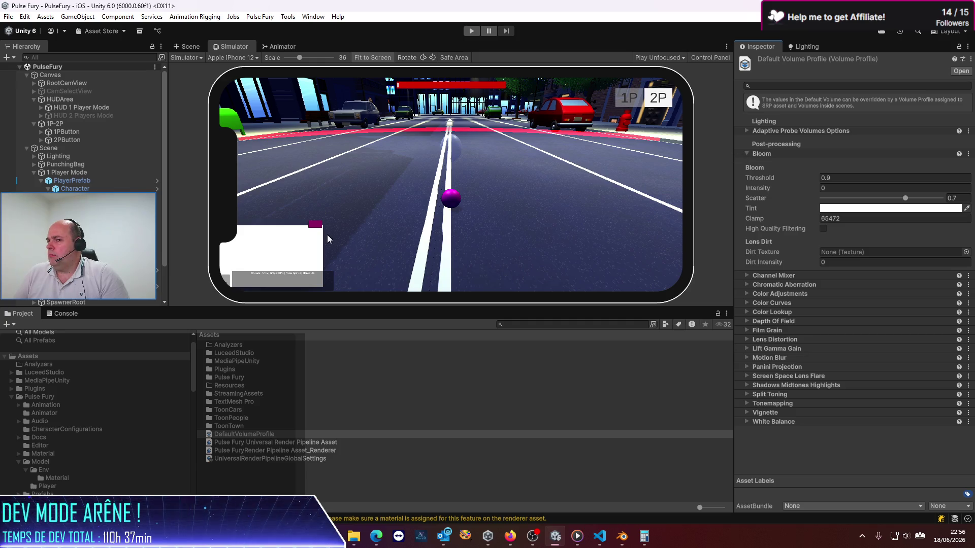
- Check the camera settings, then reopen DefaultVolumeProfile with its Bloom section collapsed
left_click(102, 229)
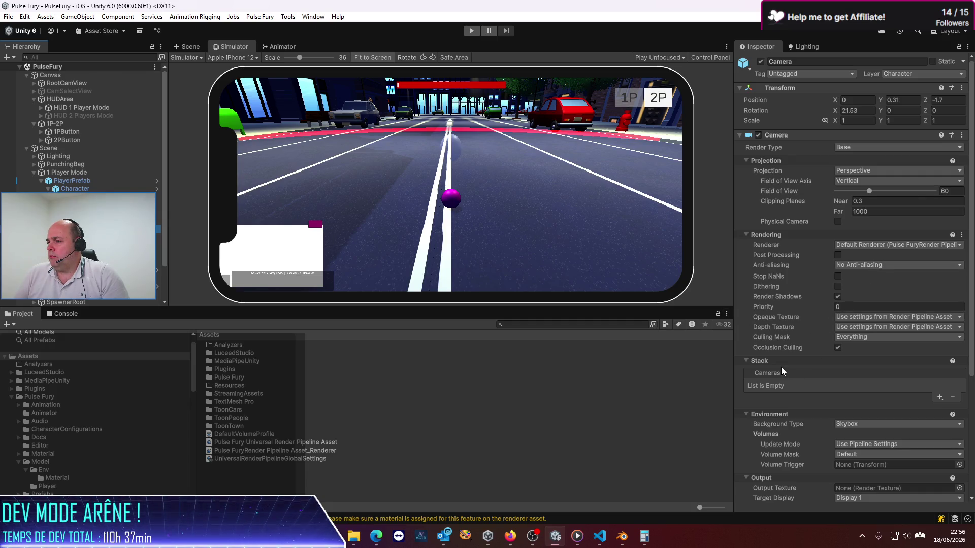
scroll(781, 367, "down", 3)
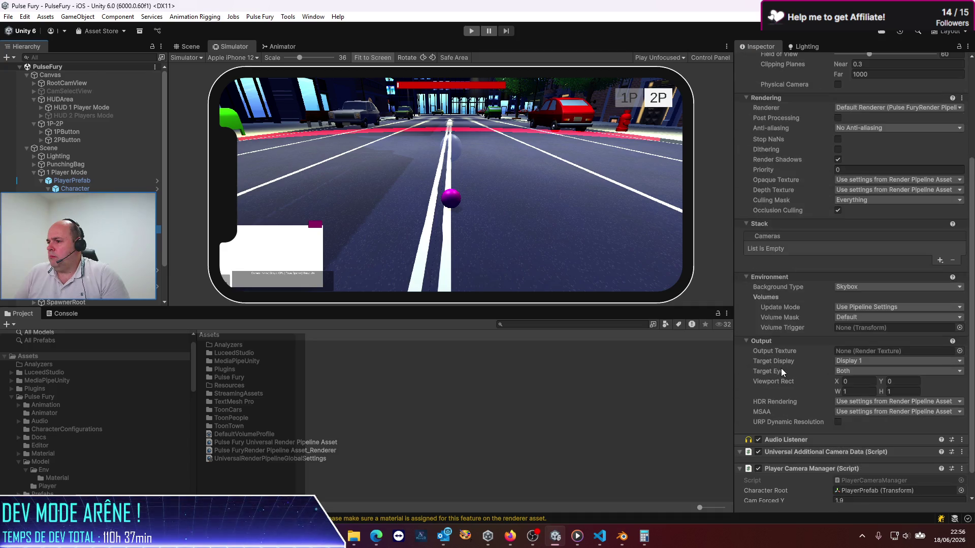
scroll(781, 367, "down", 1)
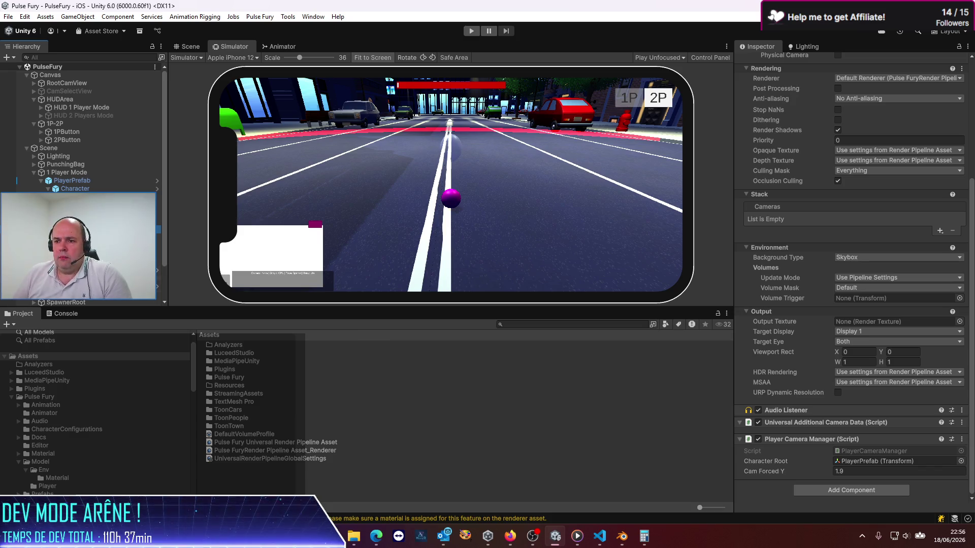
left_click(255, 435)
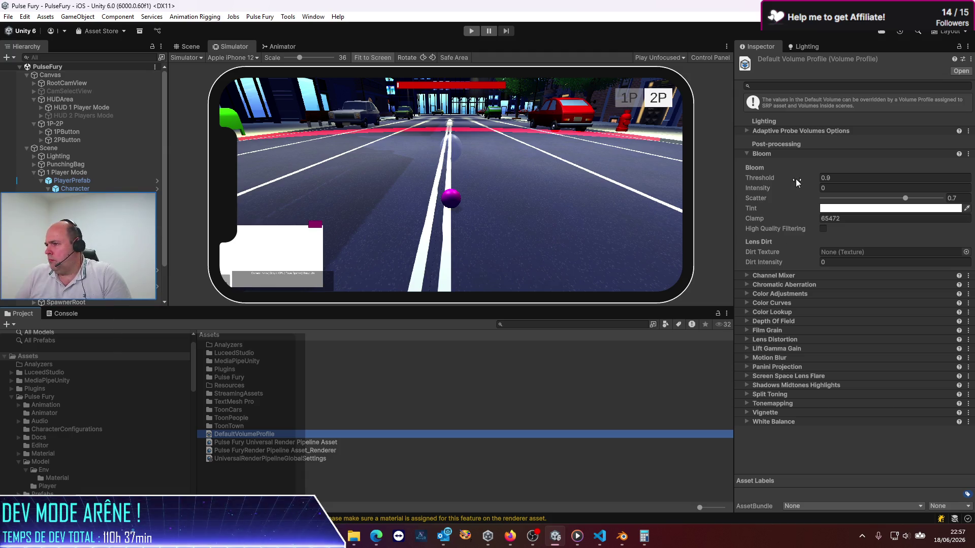
mouse_move(763, 178)
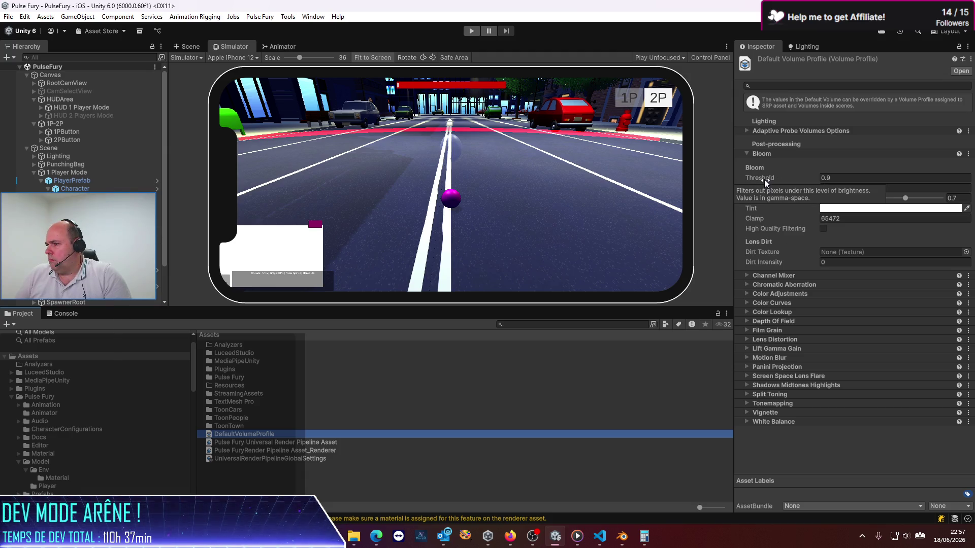
left_click(746, 153)
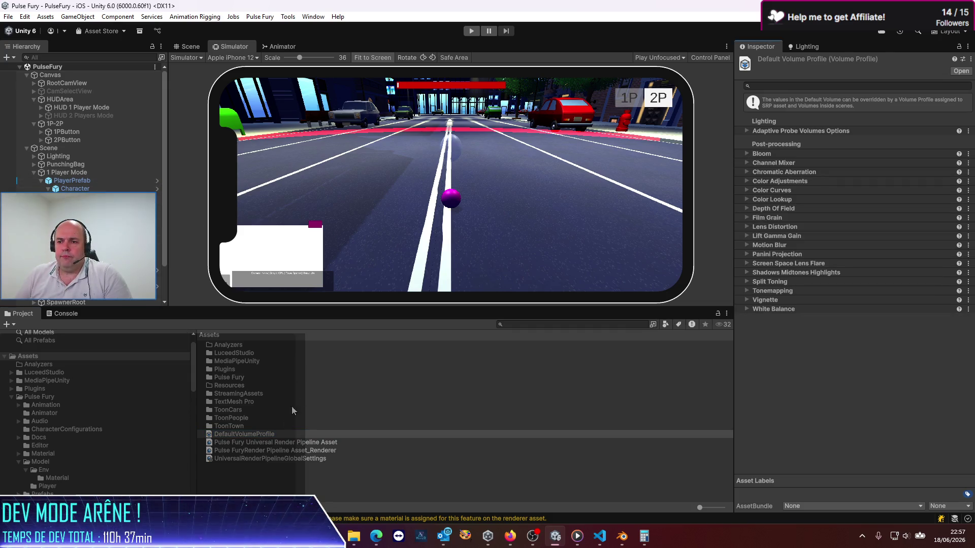
left_click(245, 434)
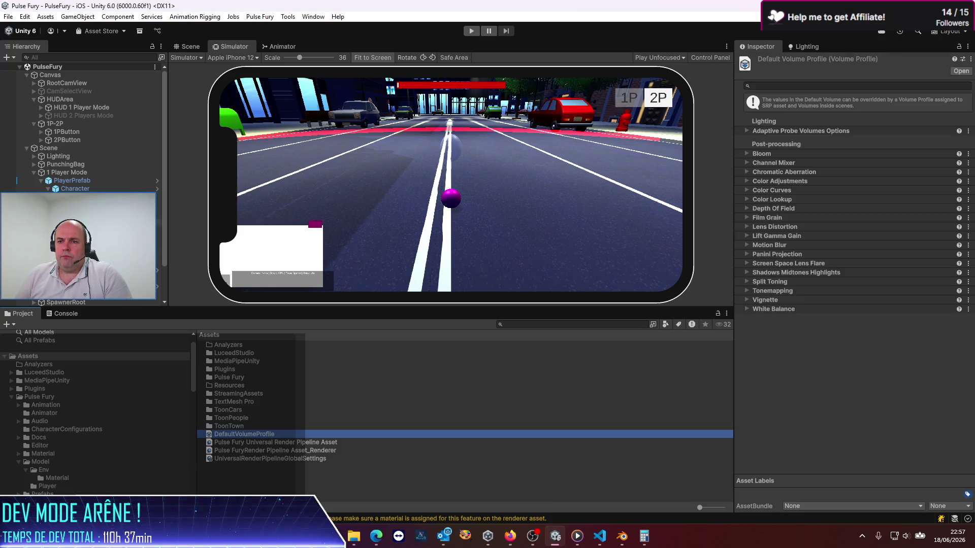
- Collapse the 1 Player Mode group and select the Scene object in the Hierarchy
left_click(35, 173)
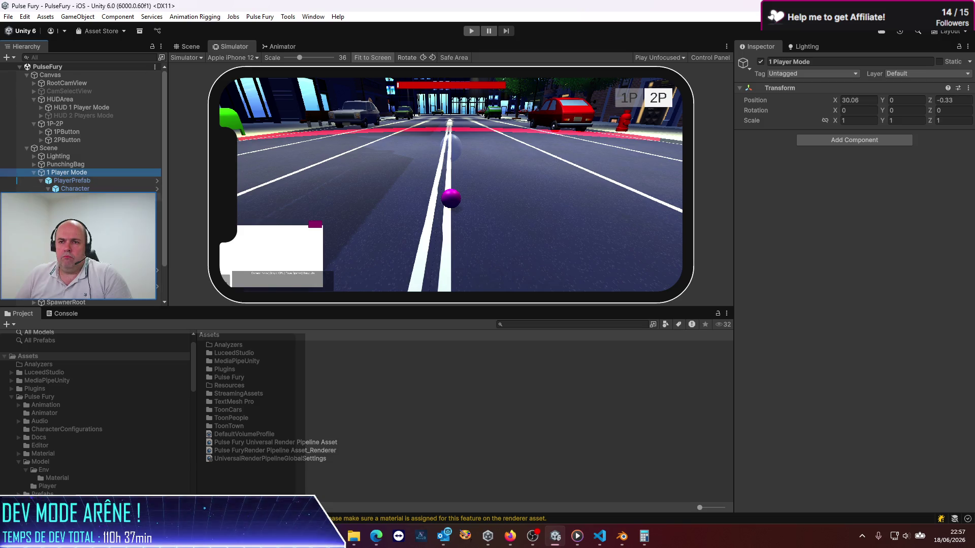
left_click(35, 173)
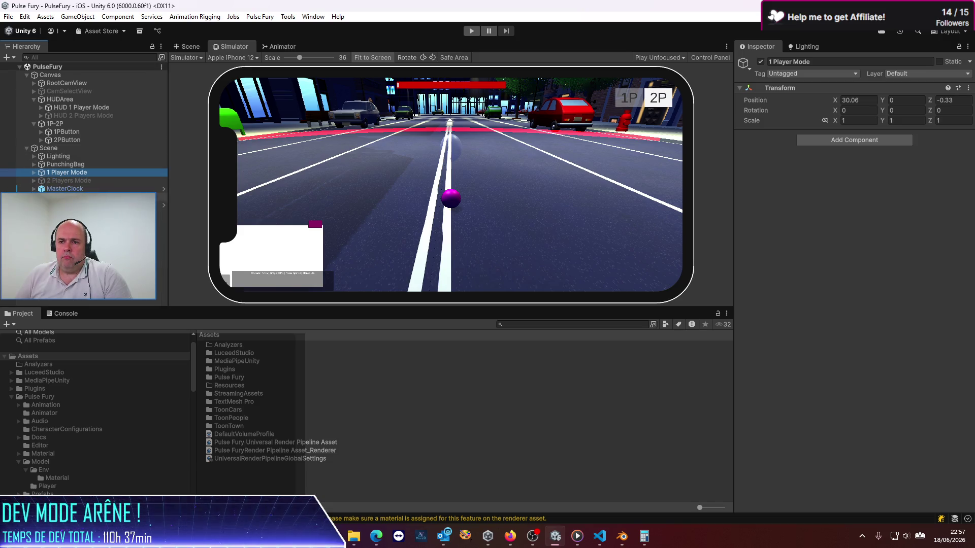
left_click(63, 151)
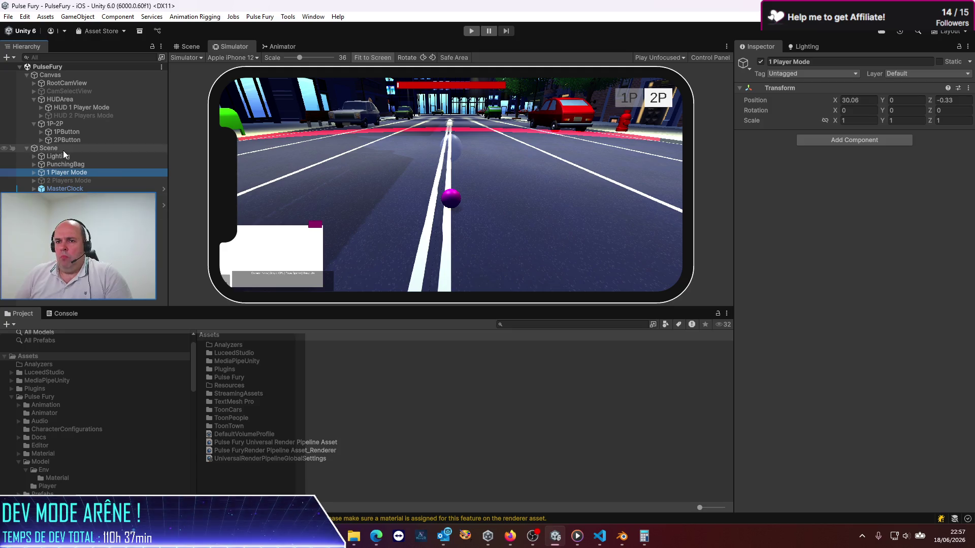
left_click(66, 155)
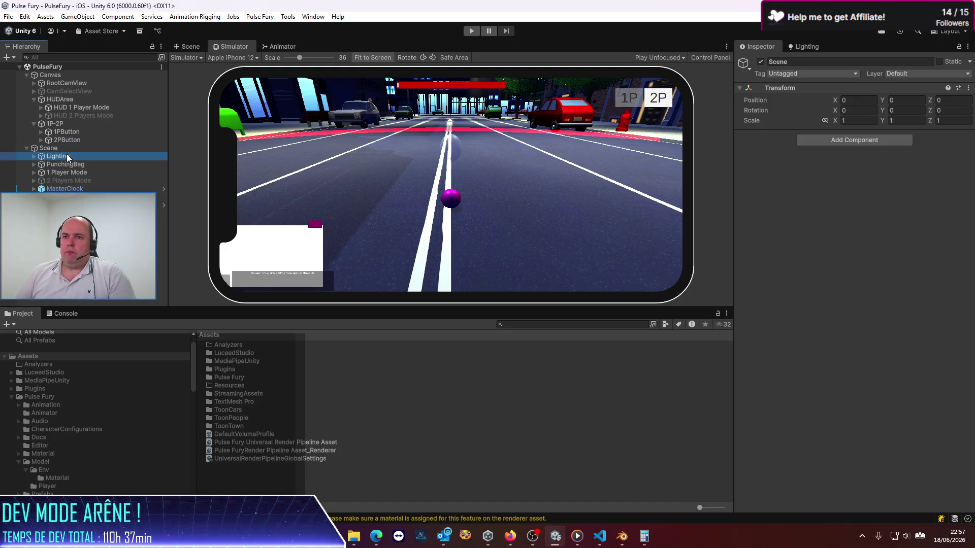
left_click(56, 150)
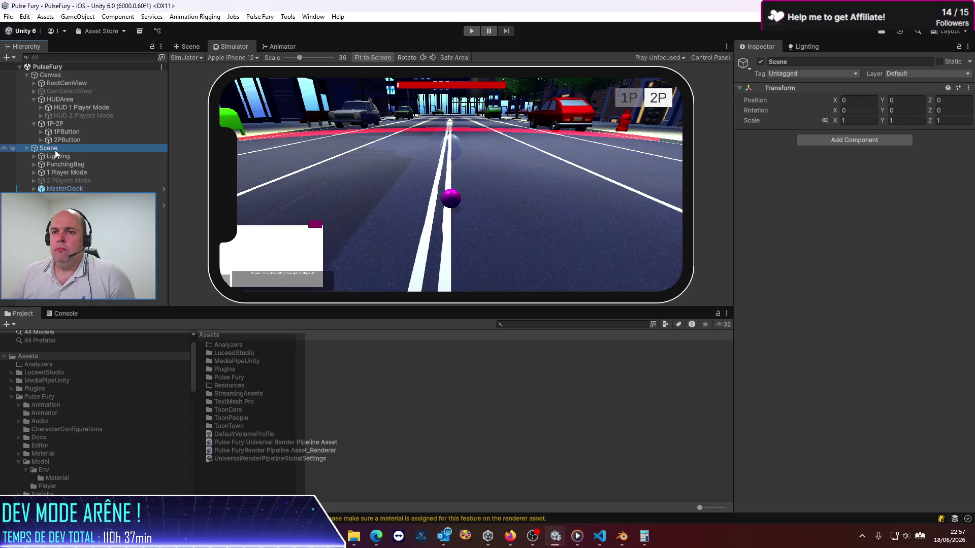
right_click(55, 153)
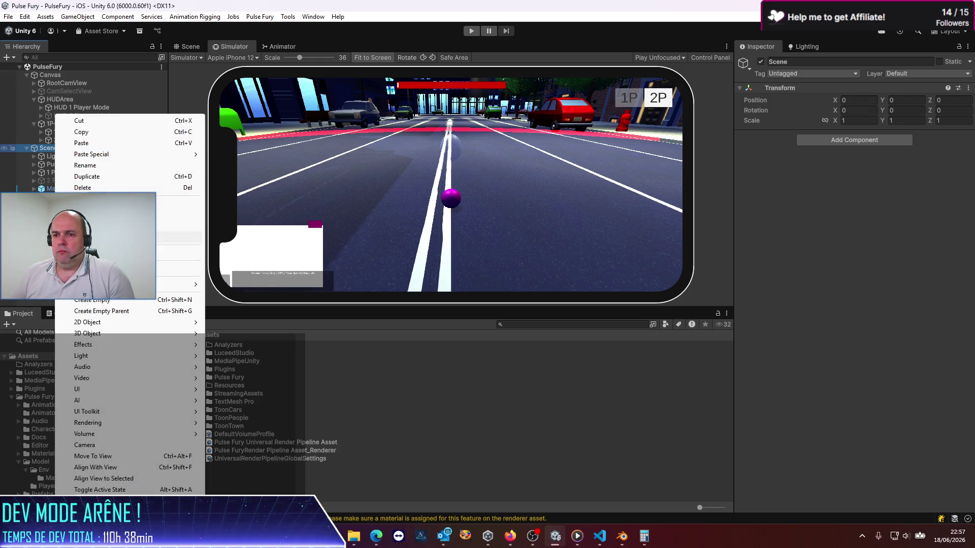
- Create an empty object named FX under Scene and add a Volume component
left_click(119, 301)
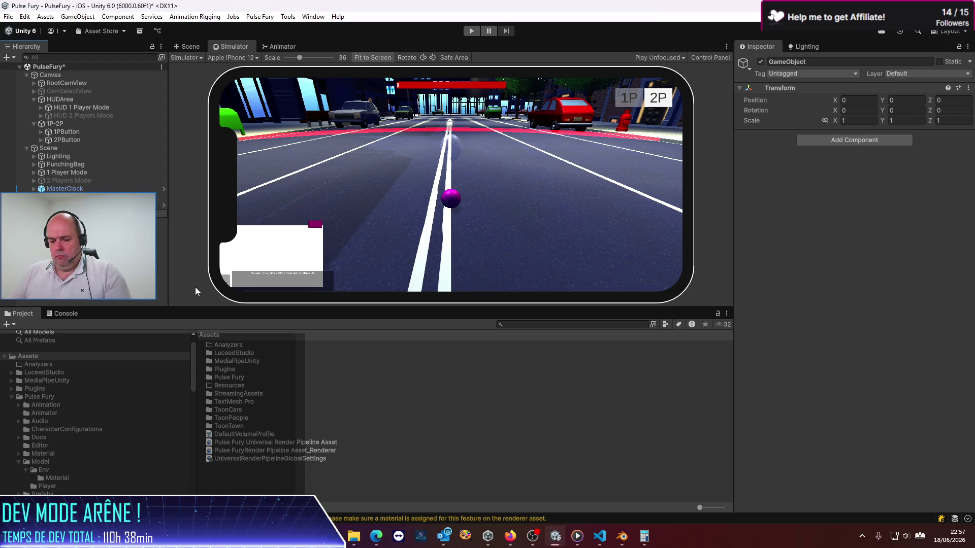
type("FX")
key("Return")
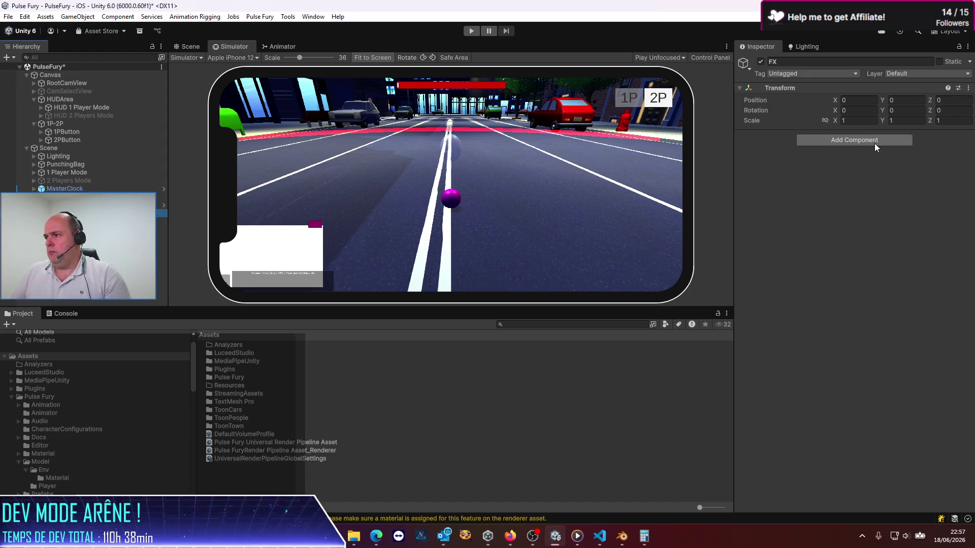
left_click(874, 142)
type("volume")
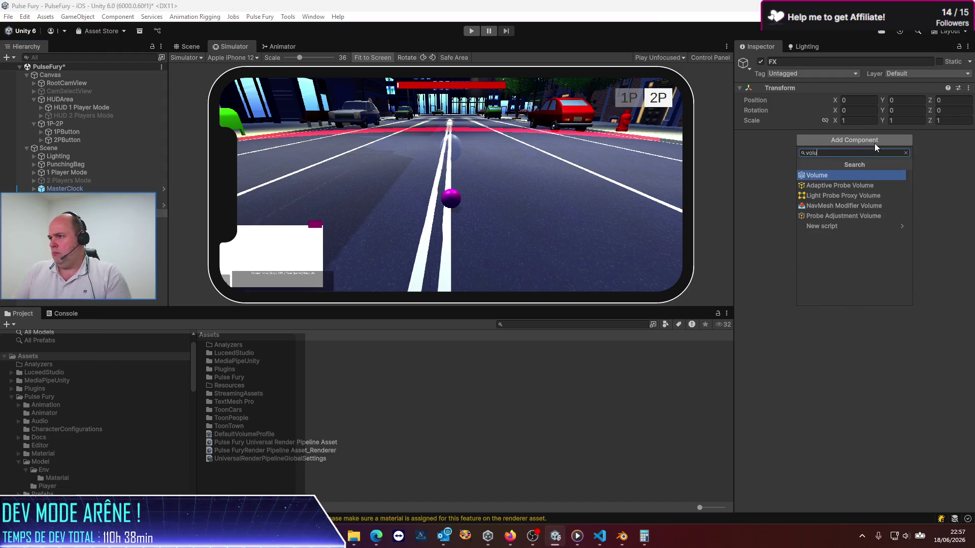
key("Return")
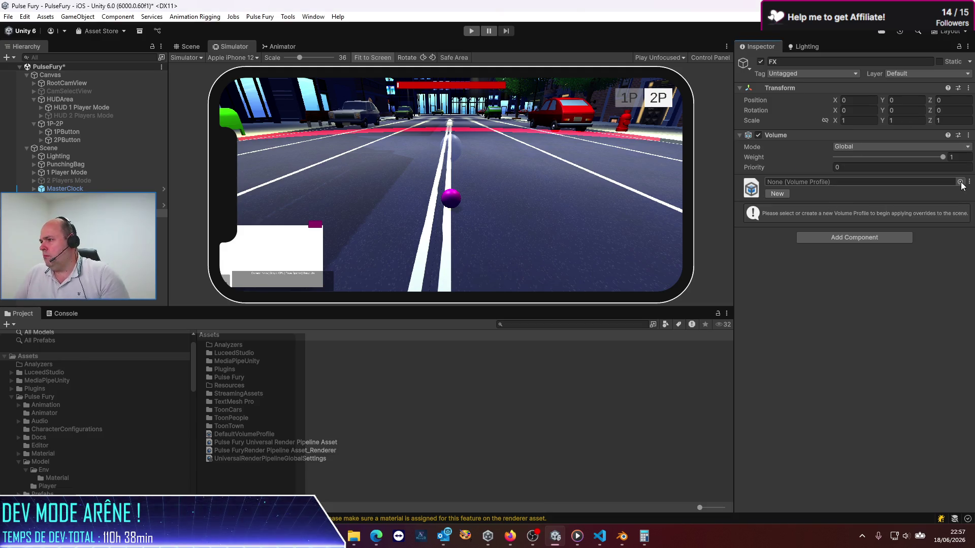
- Assign DefaultVolumeProfile as the FX volume's profile
left_click(960, 181)
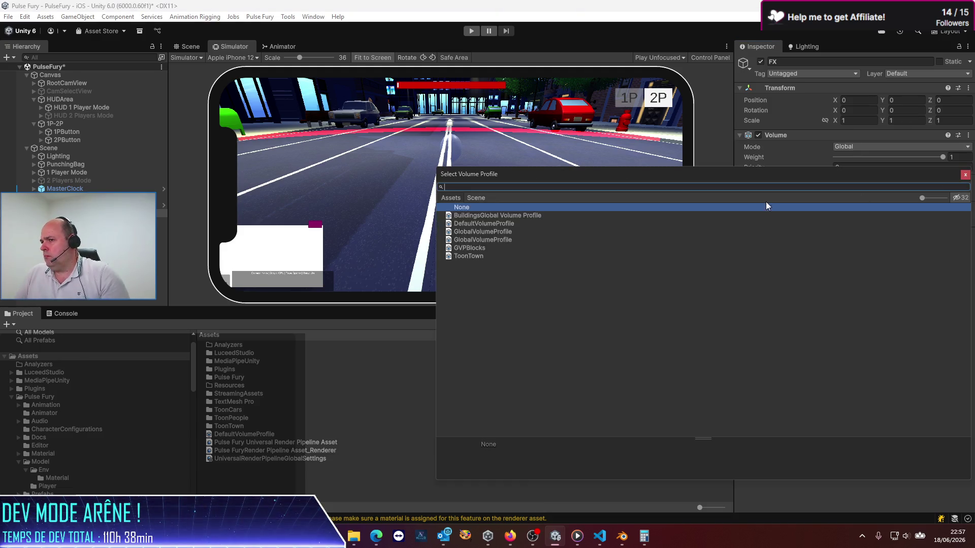
left_click(493, 232)
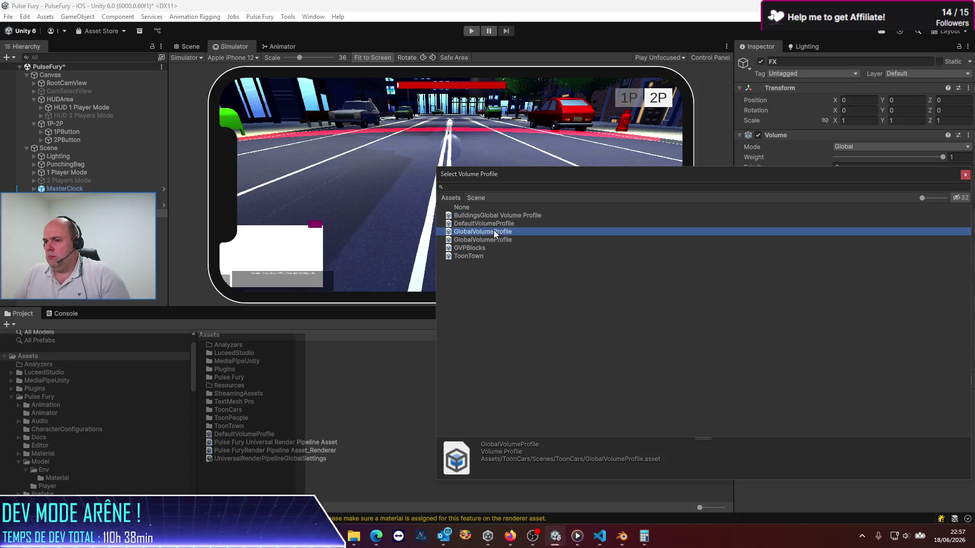
left_click(491, 225)
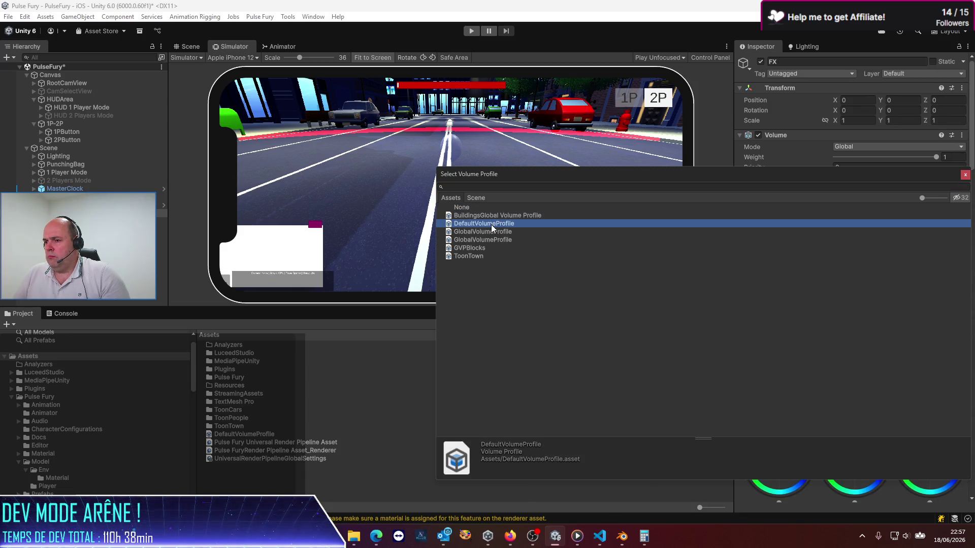
double_click(491, 224)
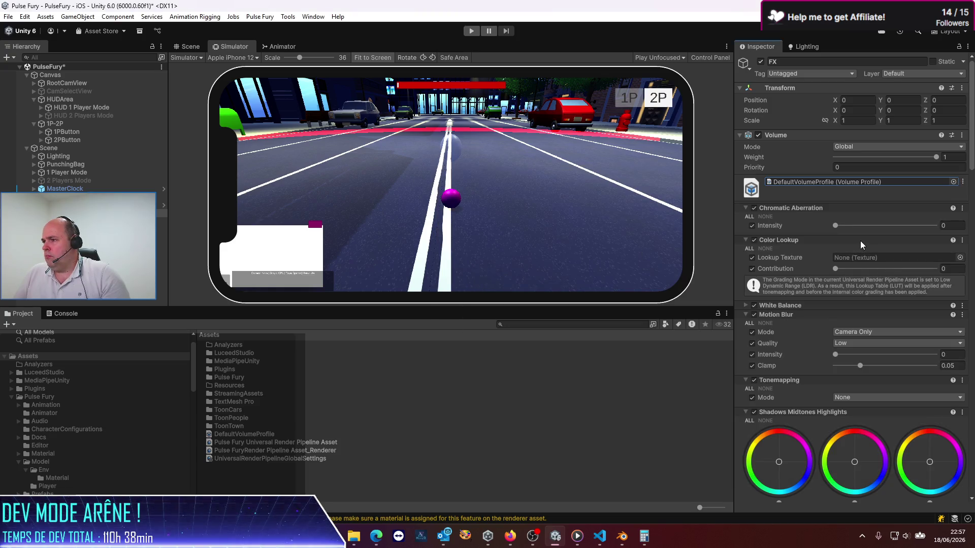
- Raise the Chromatic Aberration intensity on the FX volume to 0.612
scroll(861, 249, "down", 5)
scroll(866, 264, "down", 3)
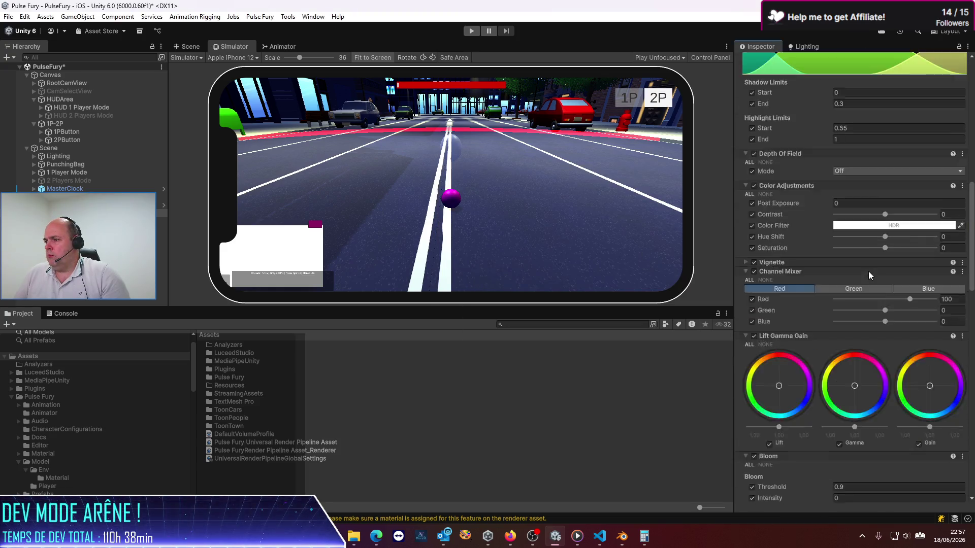
scroll(868, 271, "down", 3)
scroll(876, 274, "up", 8)
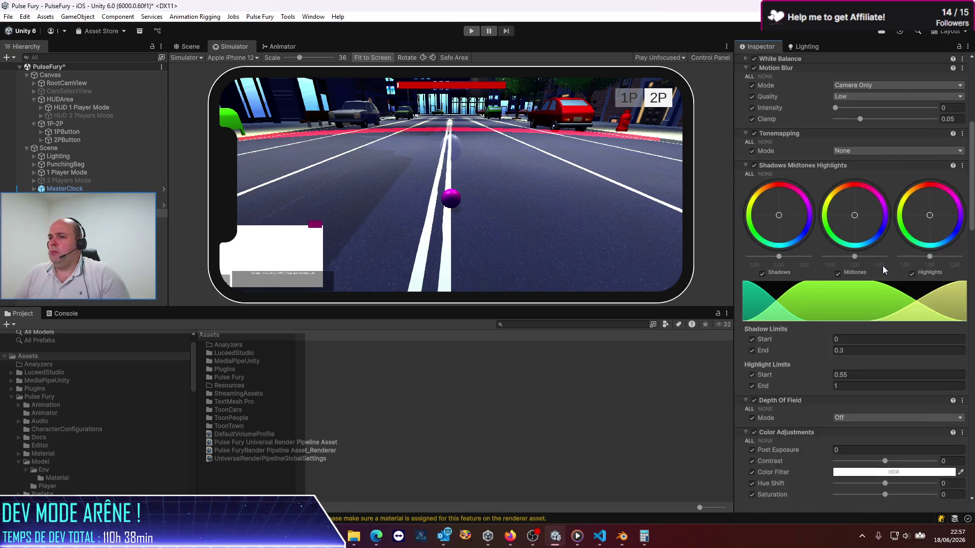
scroll(882, 266, "up", 5)
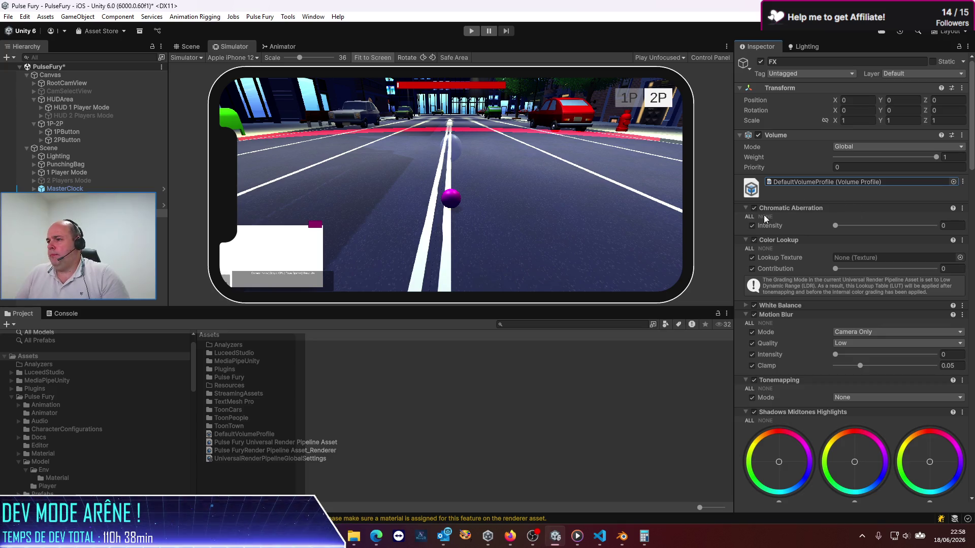
left_click_drag(837, 224, 845, 225)
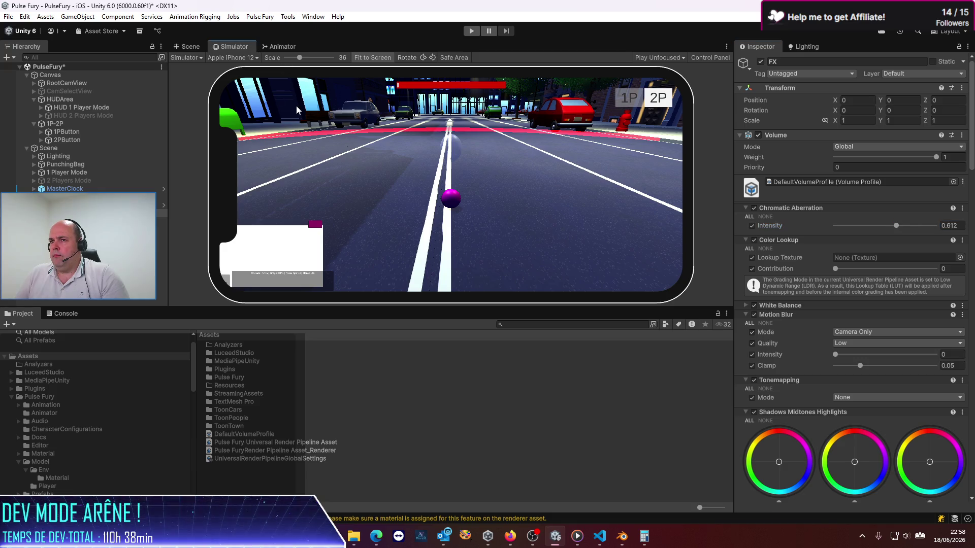
- Switch the preview to the Game view and back to the Simulator
left_click(186, 58)
left_click(196, 70)
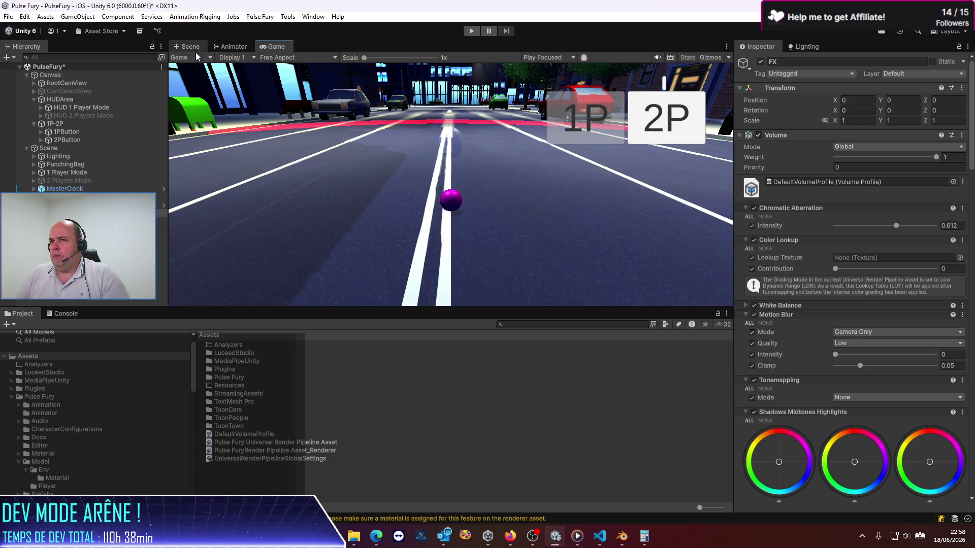
left_click(196, 55)
left_click(201, 79)
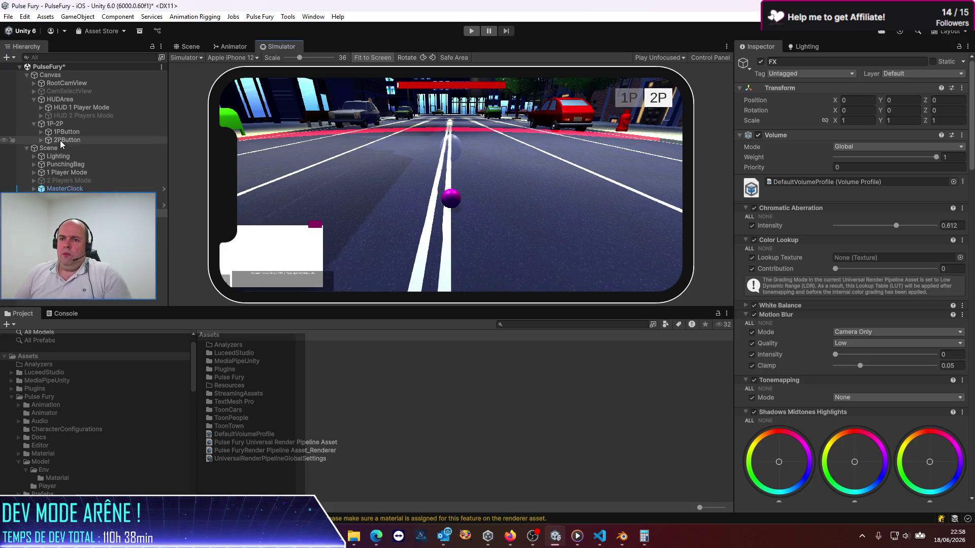
- Expand 1 Player Mode, review the player Camera's Volumes settings, then reselect FX
left_click(34, 173)
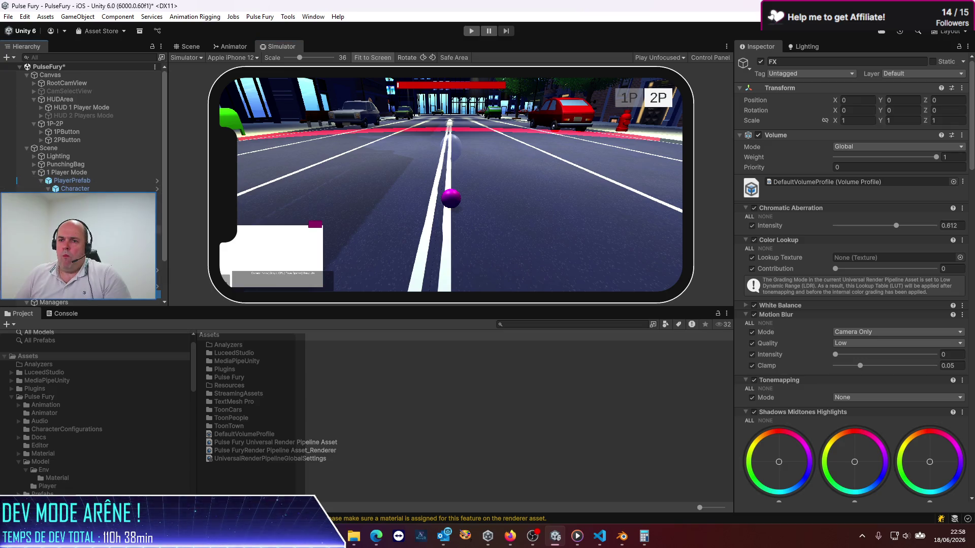
left_click(81, 229)
scroll(811, 266, "down", 5)
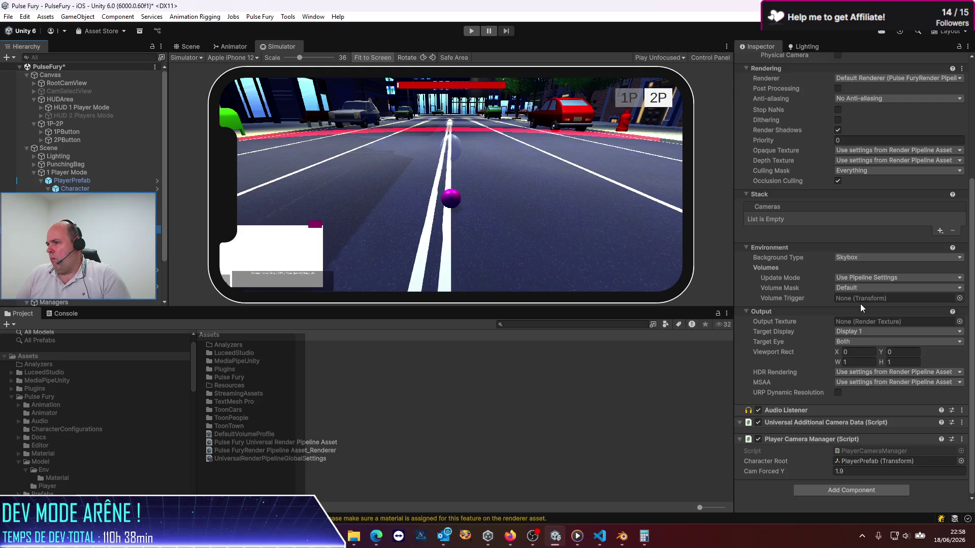
scroll(816, 274, "up", 1)
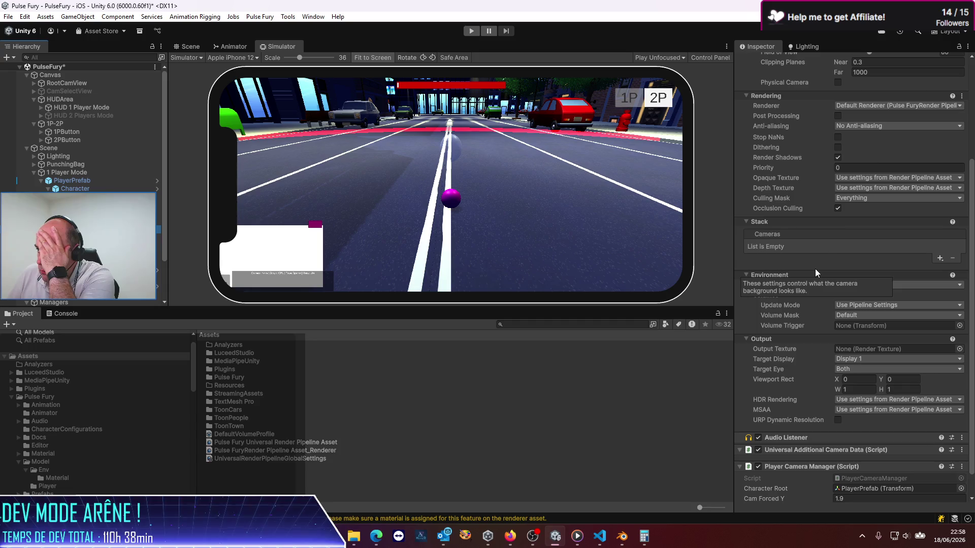
scroll(877, 181, "up", 2)
scroll(875, 183, "up", 3)
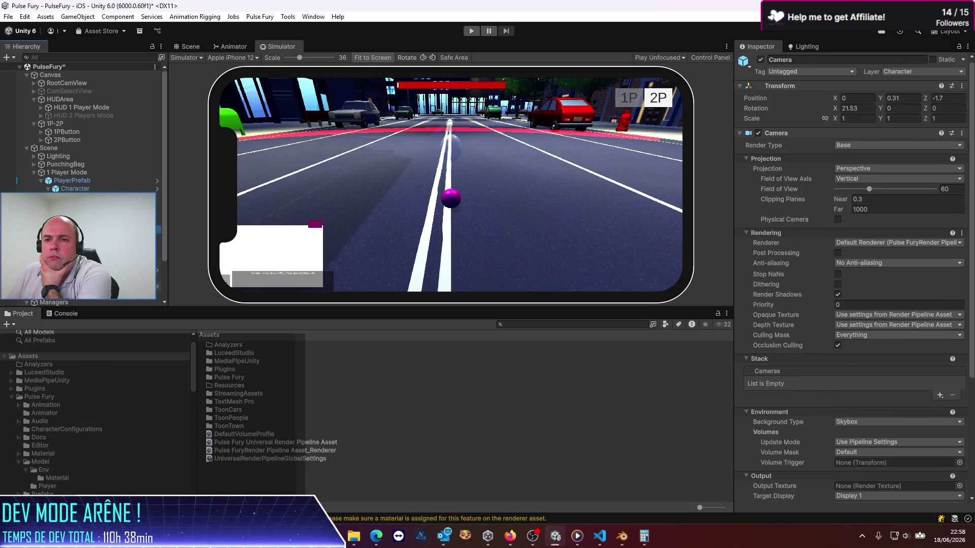
left_click(72, 300)
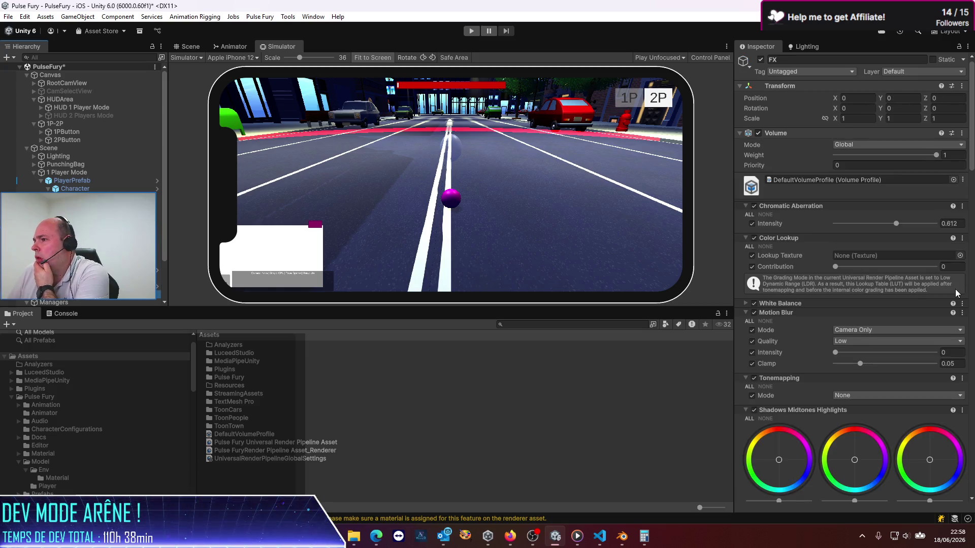
- Collapse all the FX Volume's override foldouts, from Chromatic Aberration through Adaptive Probe Volumes Options
left_click(747, 206)
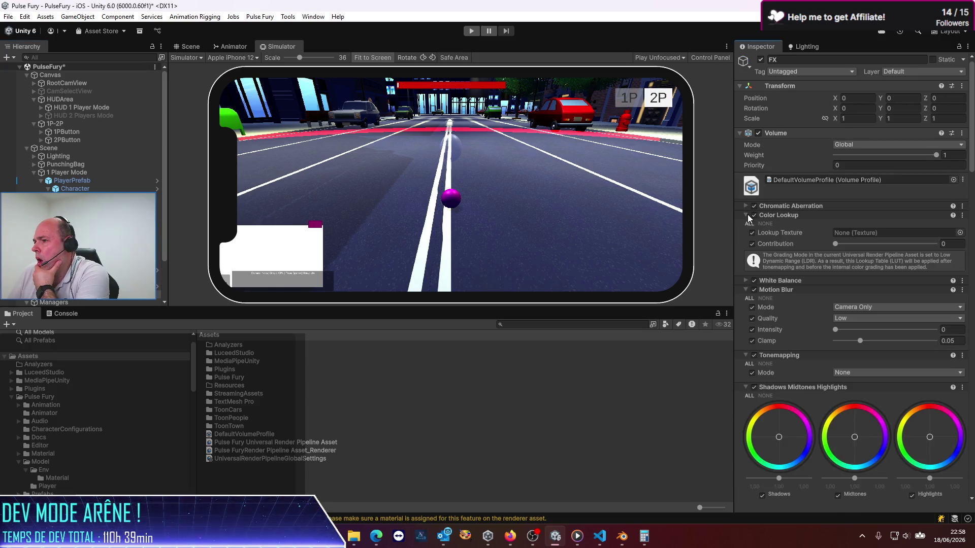
left_click(747, 214)
left_click(746, 233)
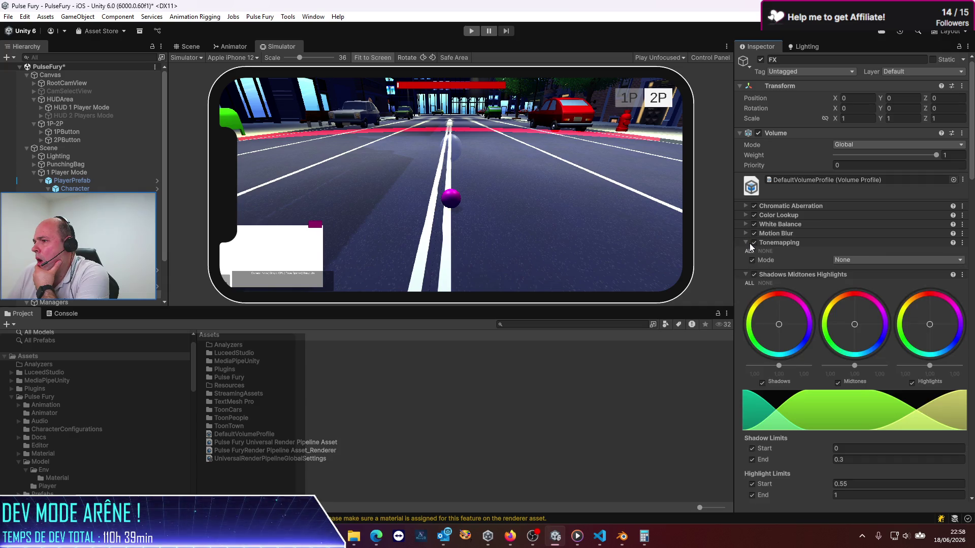
left_click(749, 242)
left_click(745, 252)
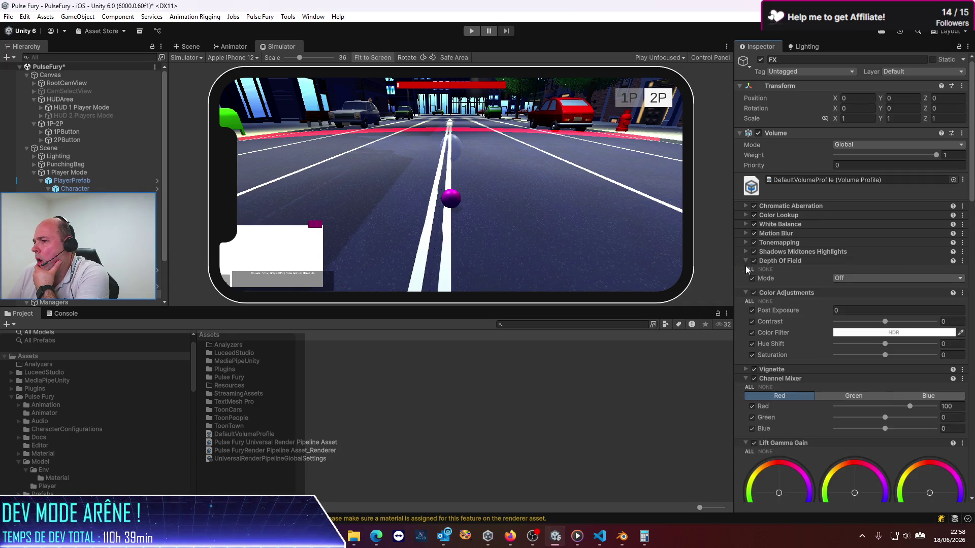
left_click(745, 261)
left_click(746, 269)
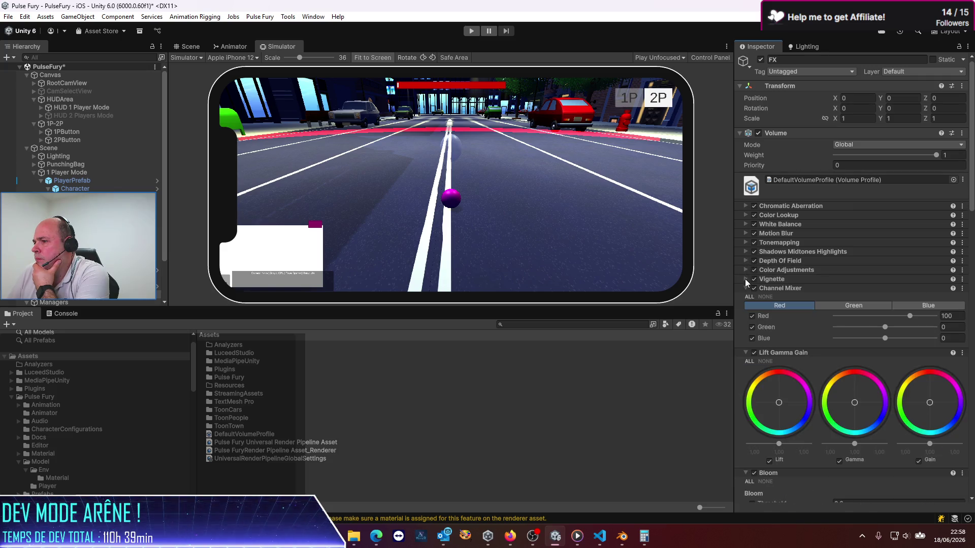
left_click(745, 287)
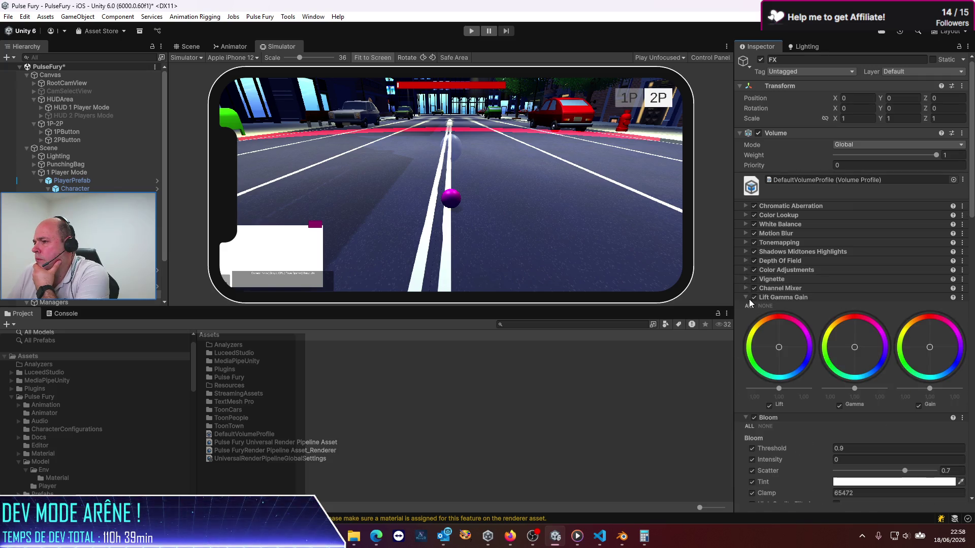
left_click(748, 298)
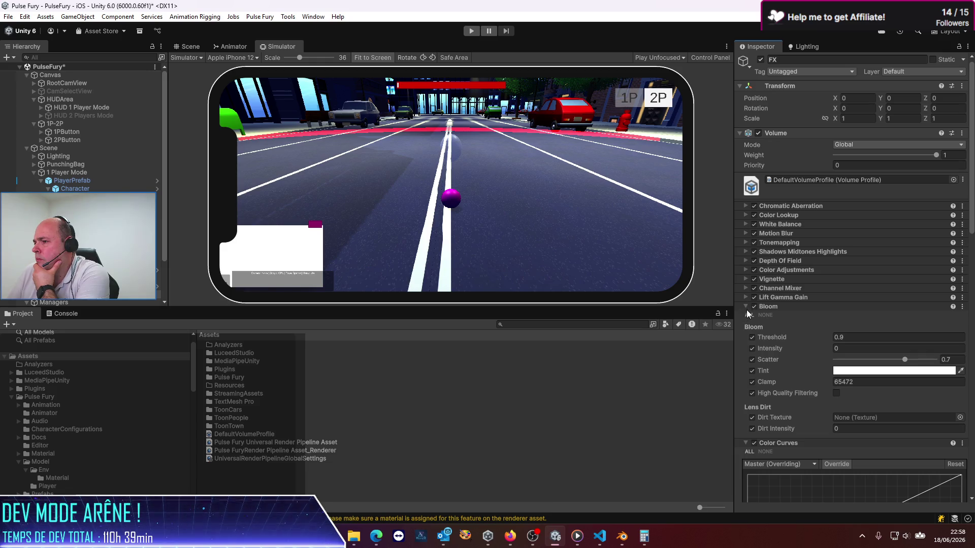
left_click(747, 307)
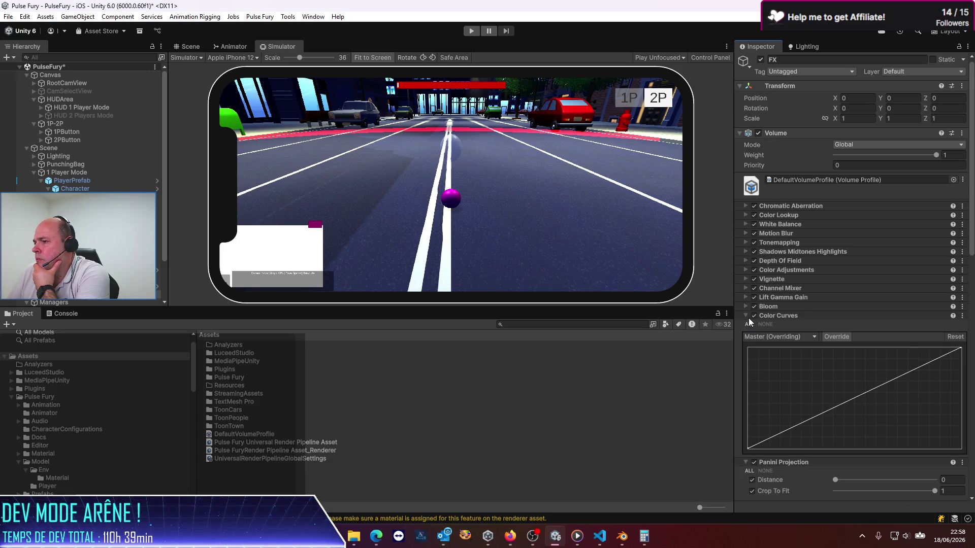
left_click(747, 317)
left_click(746, 324)
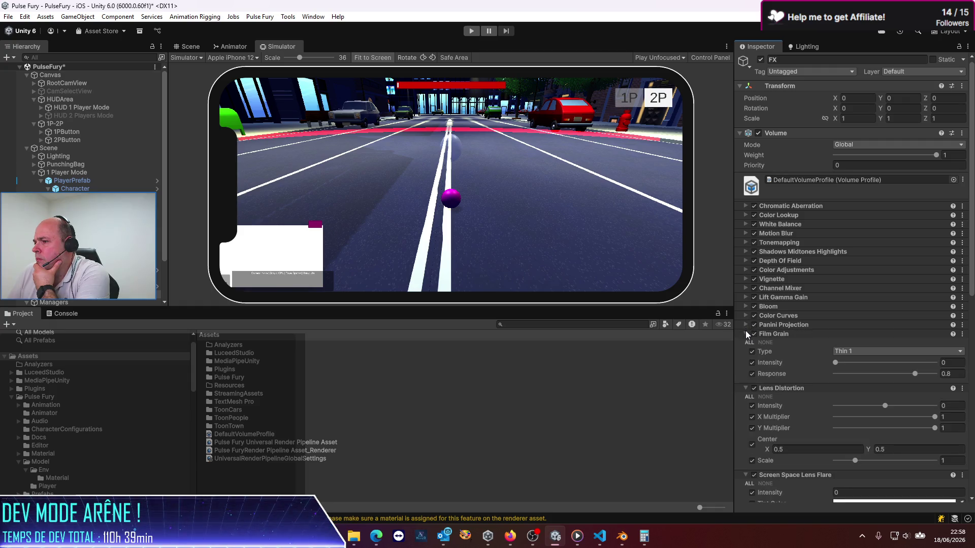
left_click(746, 333)
left_click(746, 343)
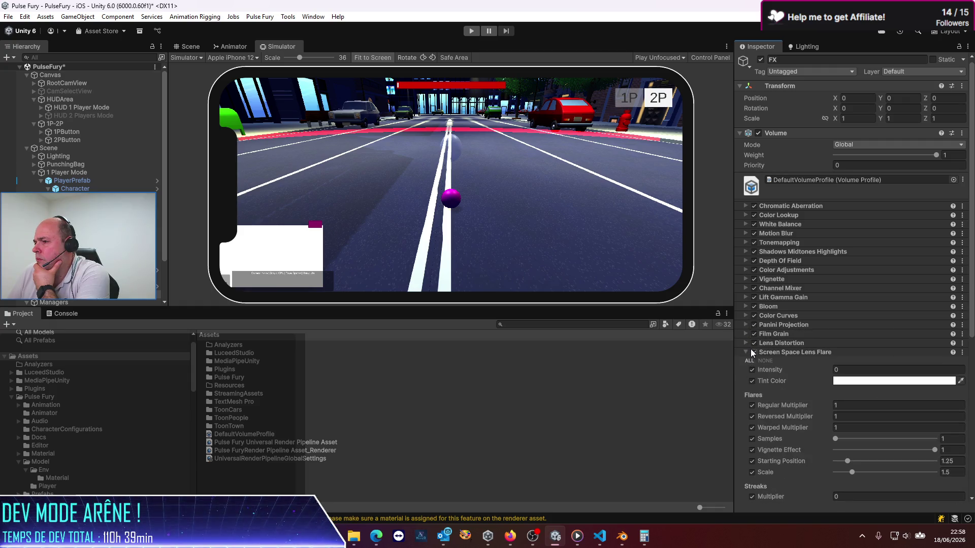
left_click(747, 352)
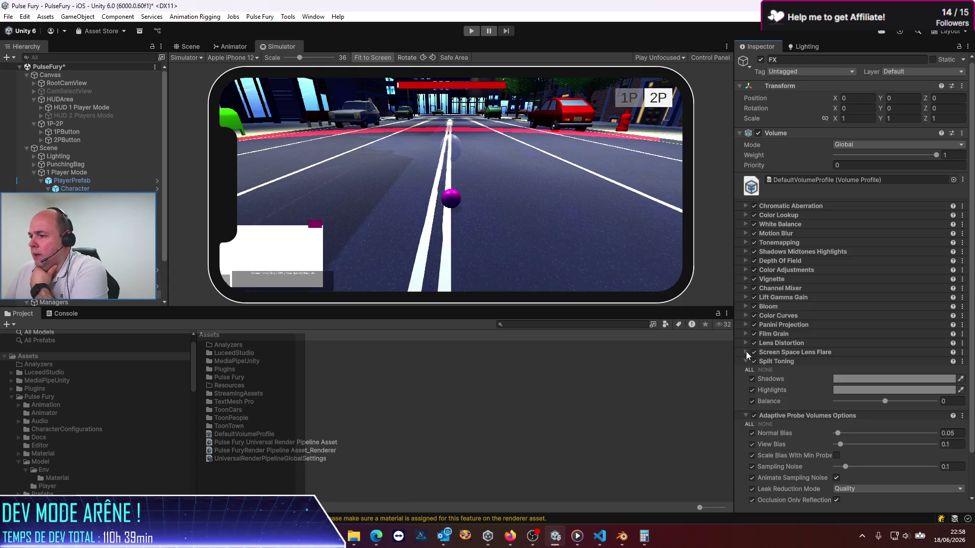
left_click(747, 361)
left_click(746, 370)
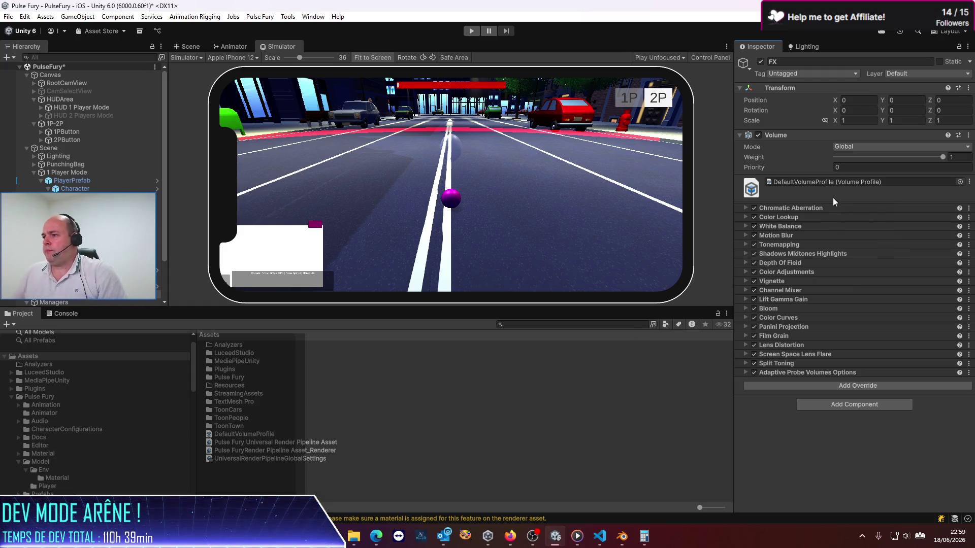
- Disable Color Lookup and Chromatic Aberration, keep White Balance Temperature at 0, and move FX under Scene
left_click(753, 215)
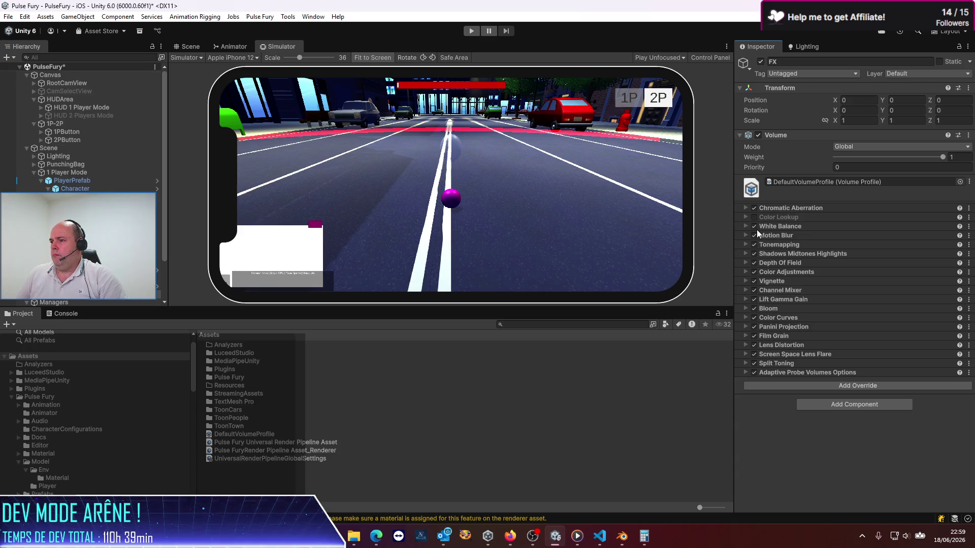
left_click(756, 227)
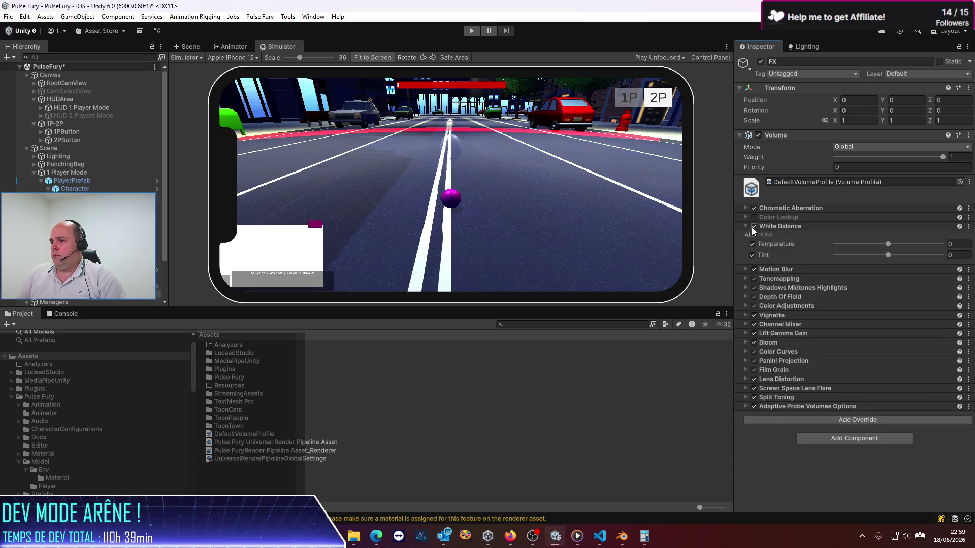
left_click(754, 208)
left_click_drag(888, 245, 922, 247)
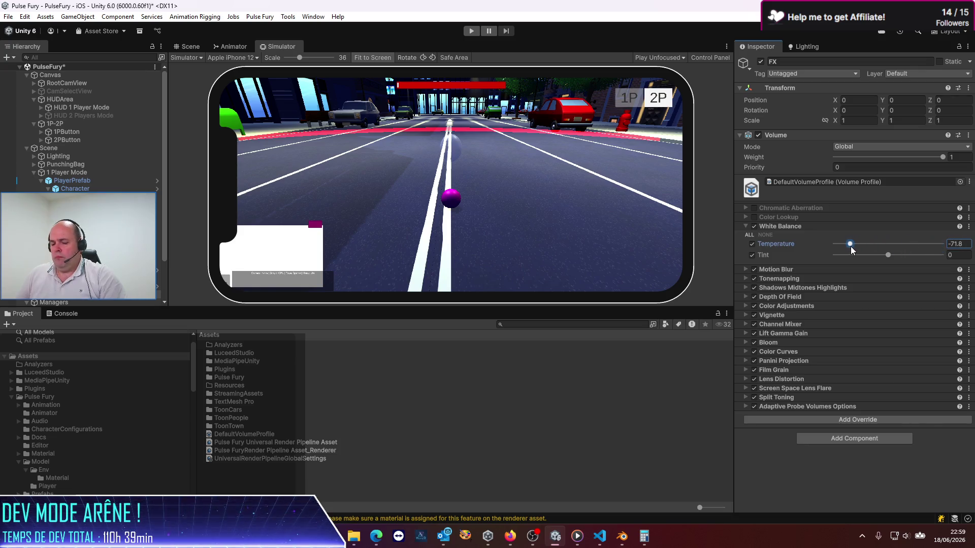
key("ctrl+z")
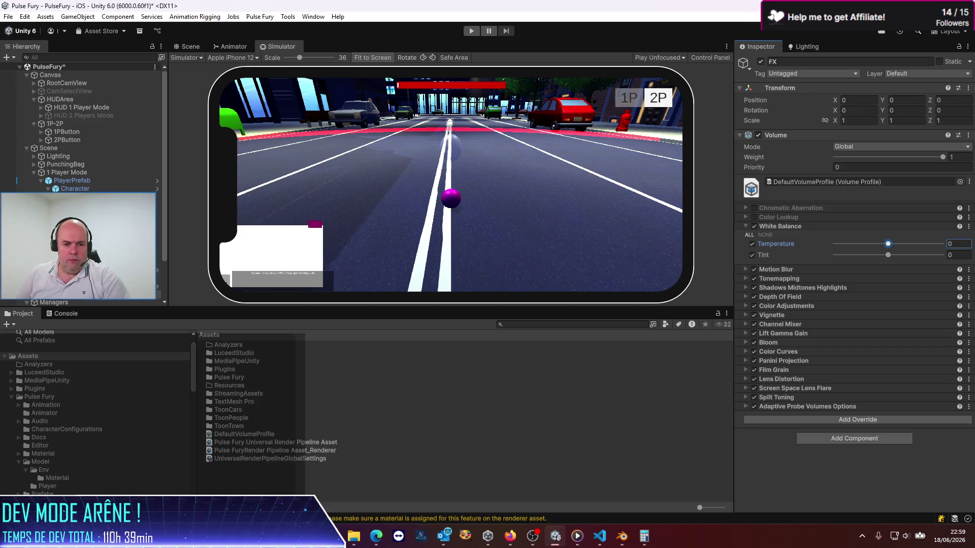
key("alt+Tab")
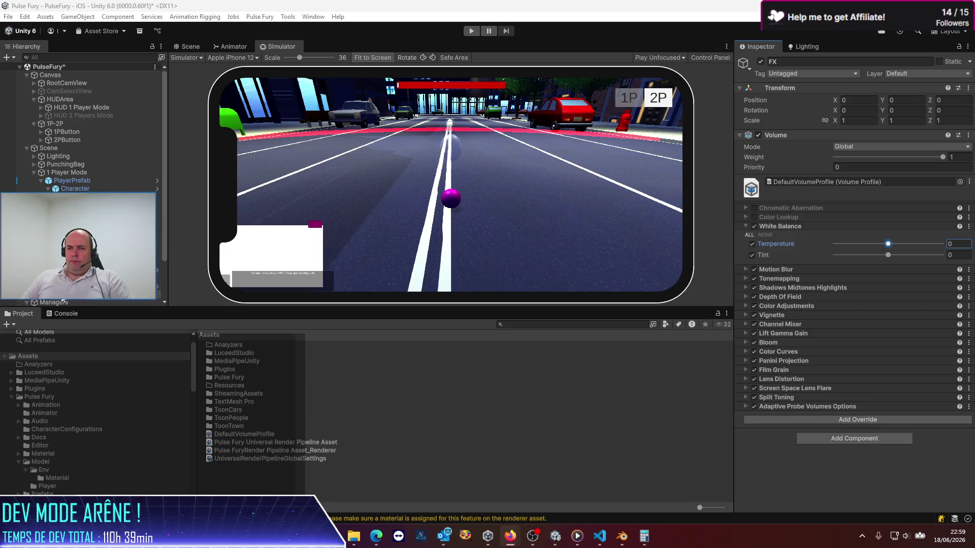
left_click_drag(63, 301, 68, 153)
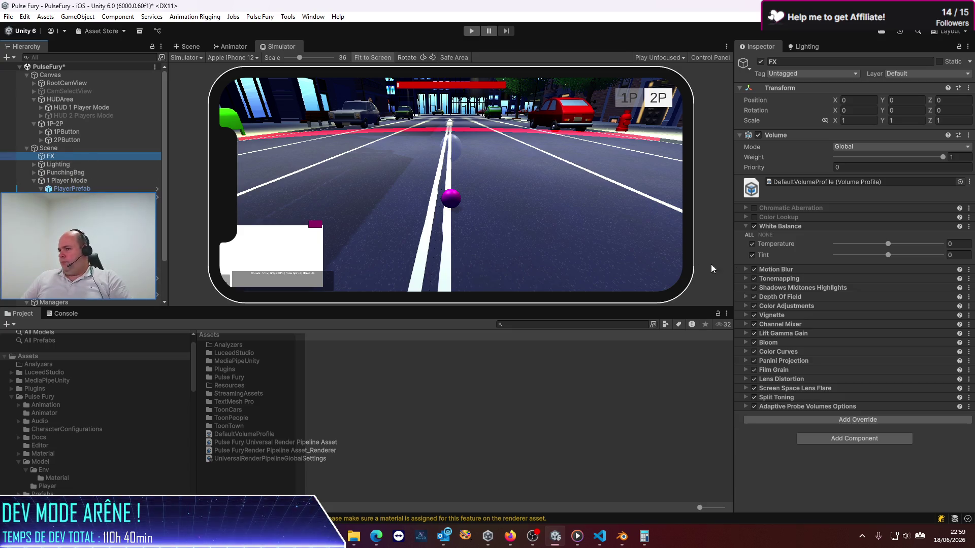
- Switch the FX volume's profile to GlobalVolumeProfile, then replace it with GVPBlocks
left_click(746, 225)
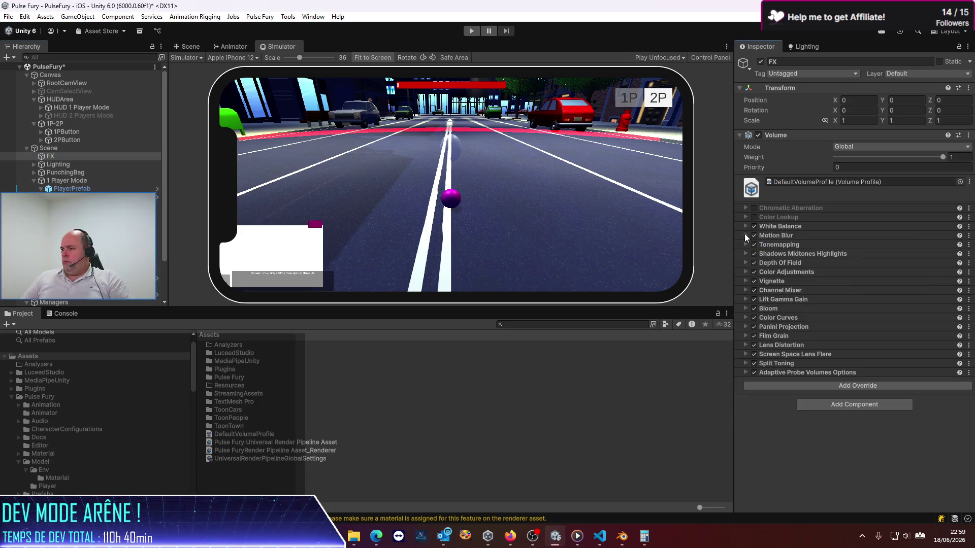
left_click(918, 183)
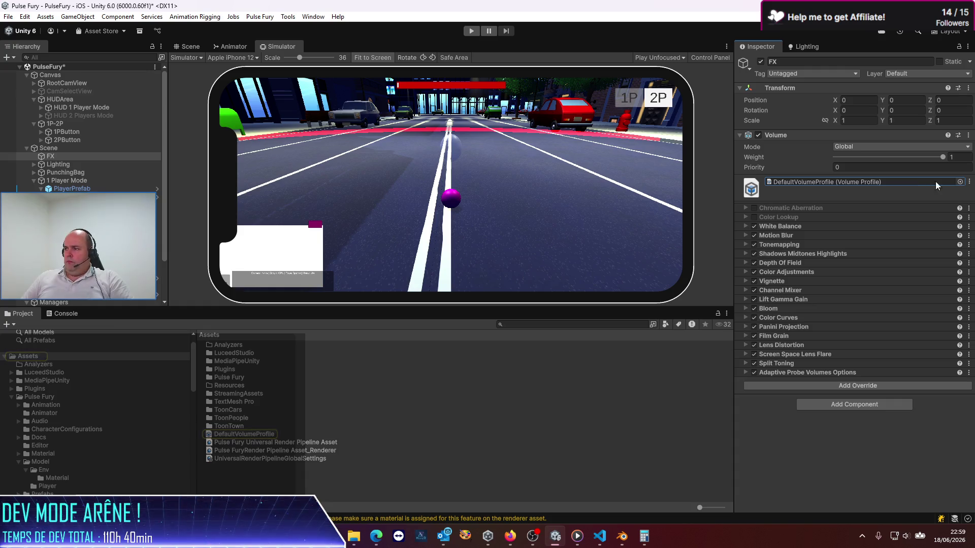
left_click(959, 181)
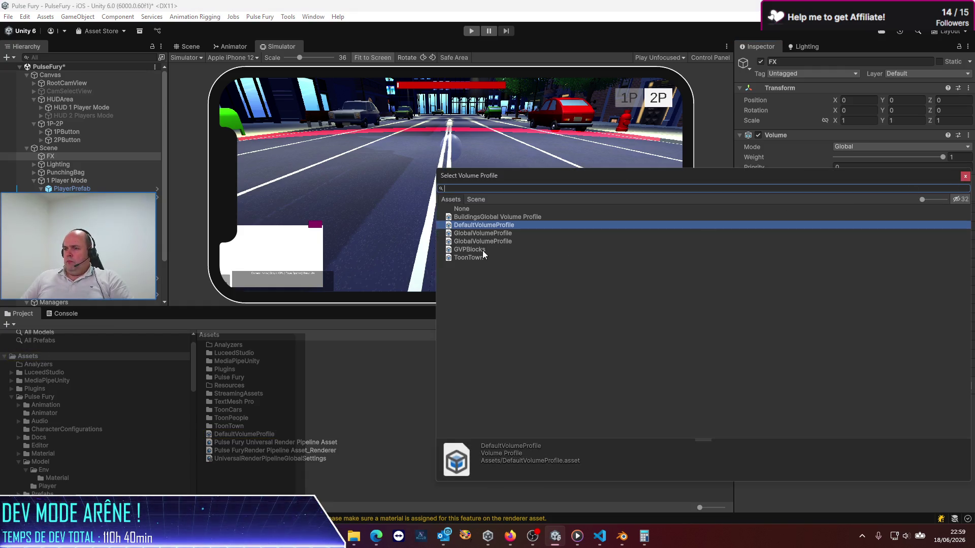
left_click(496, 233)
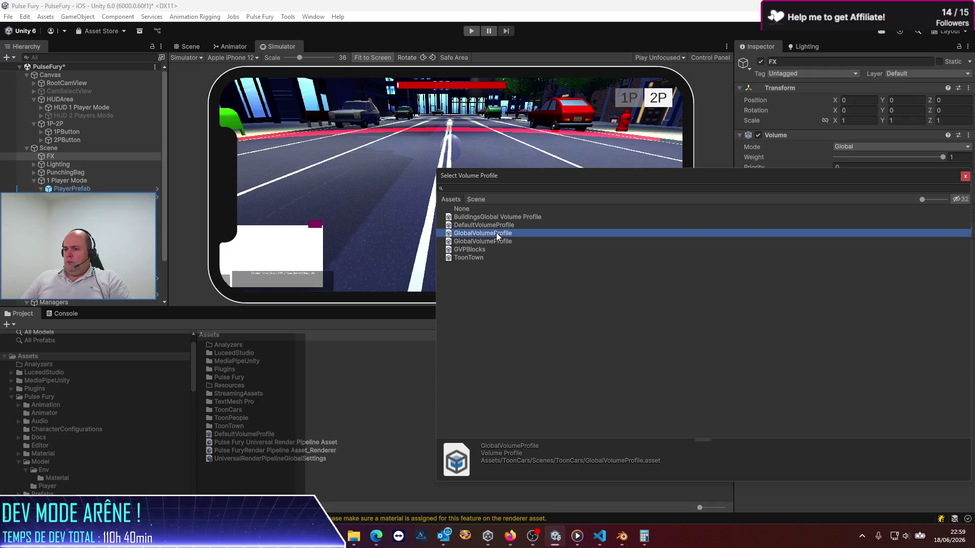
double_click(495, 233)
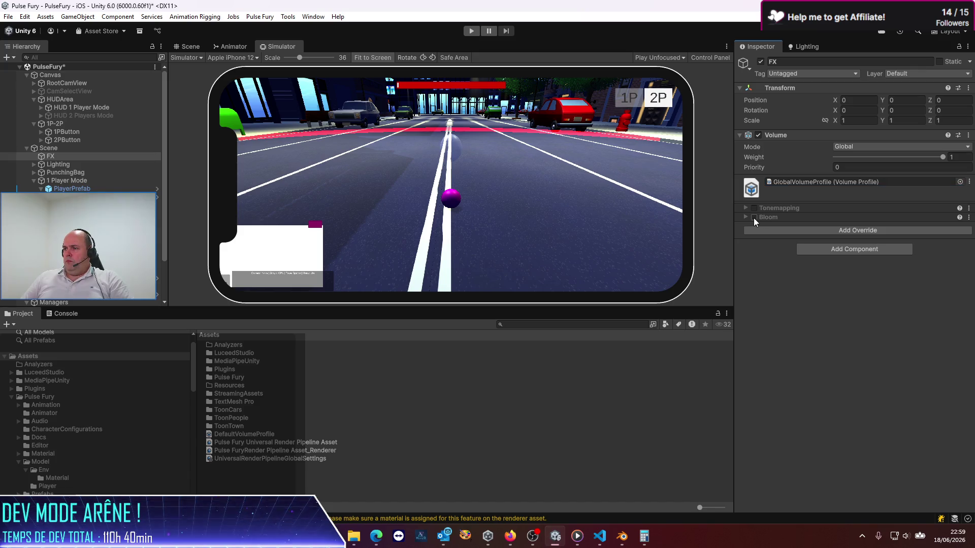
left_click(959, 182)
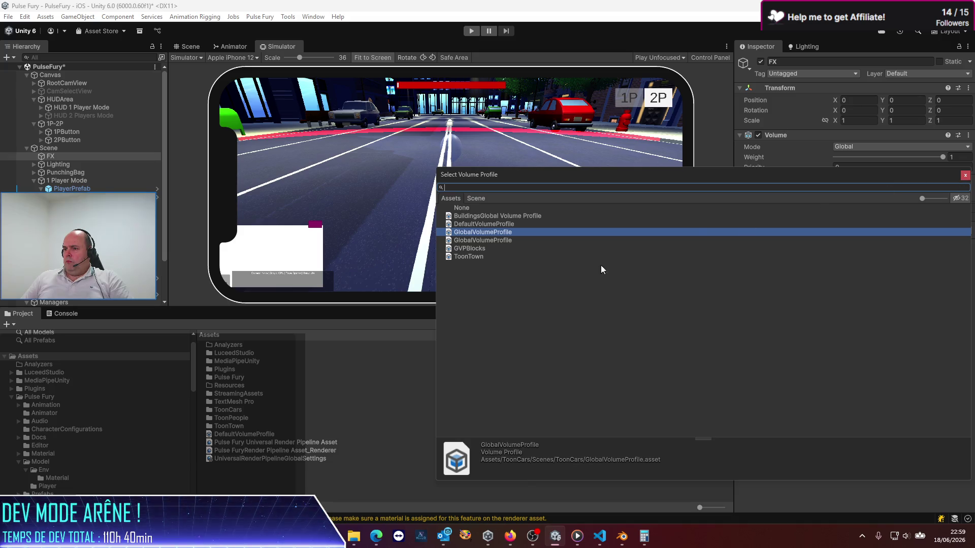
left_click(476, 249)
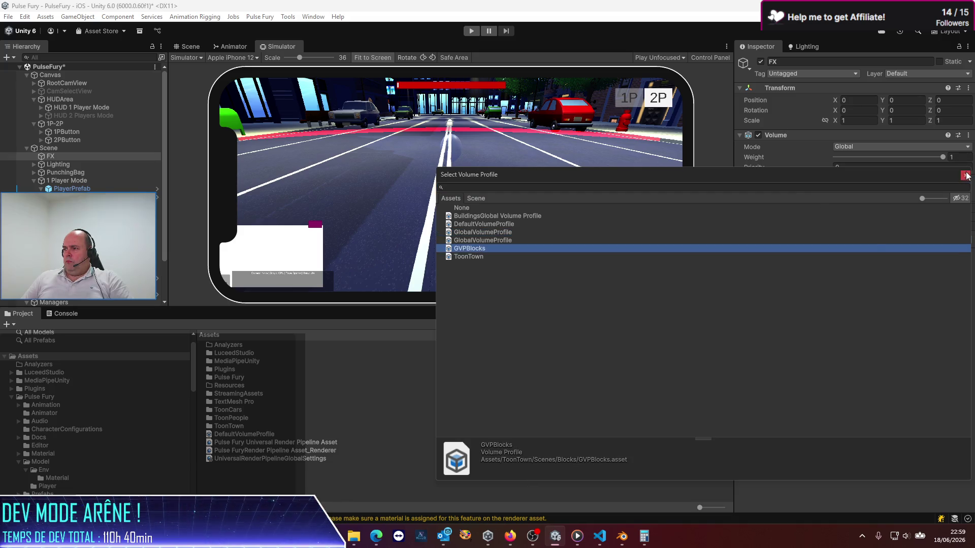
left_click(965, 175)
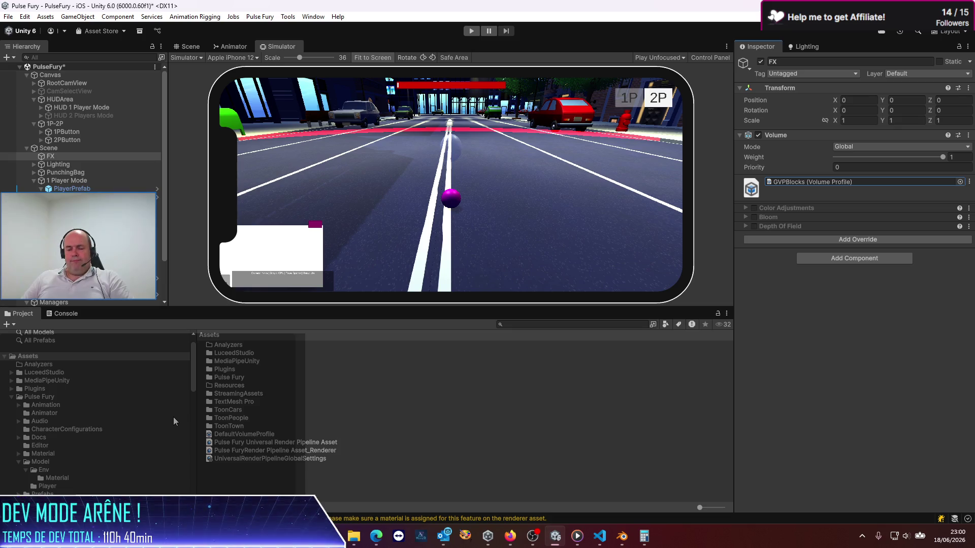
- Create a Volume Profile asset named PulseFuryVolumeProfile via Assets > Create inside the Pulse Fury folder
double_click(236, 379)
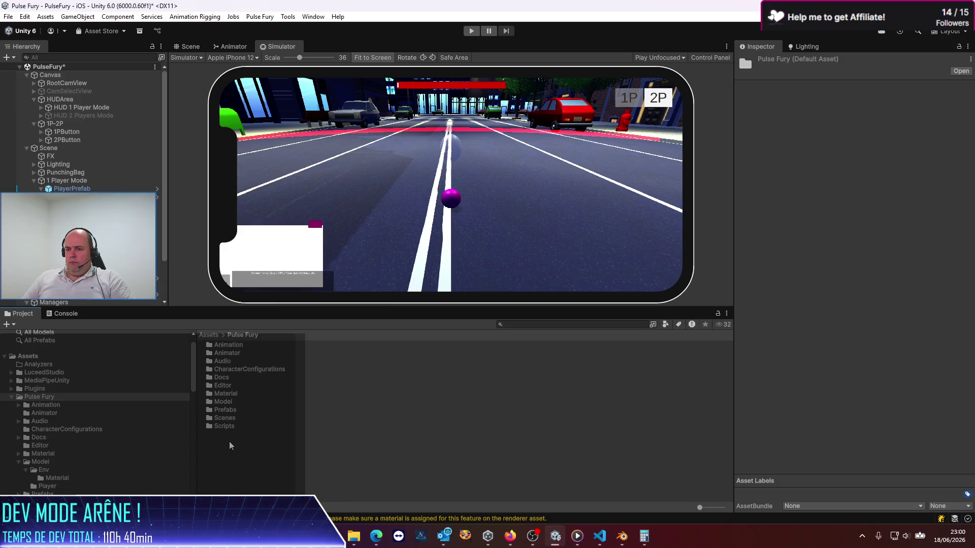
right_click(229, 441)
mouse_move(272, 147)
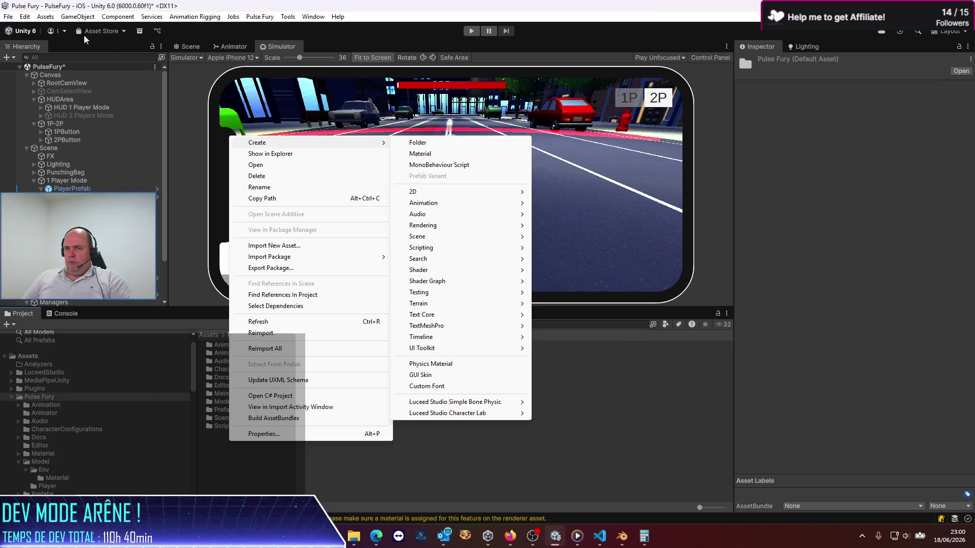
left_click(45, 16)
left_click(45, 16)
mouse_move(58, 30)
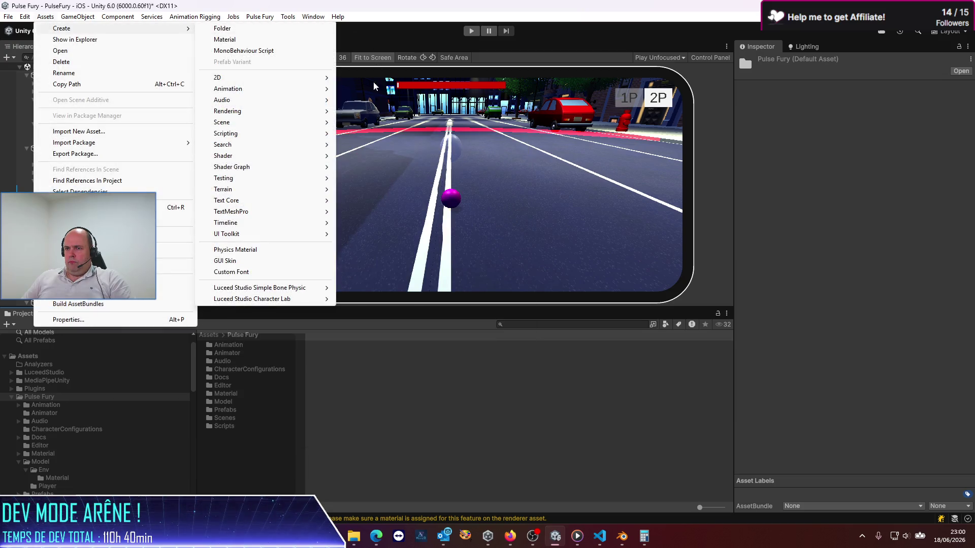
mouse_move(305, 165)
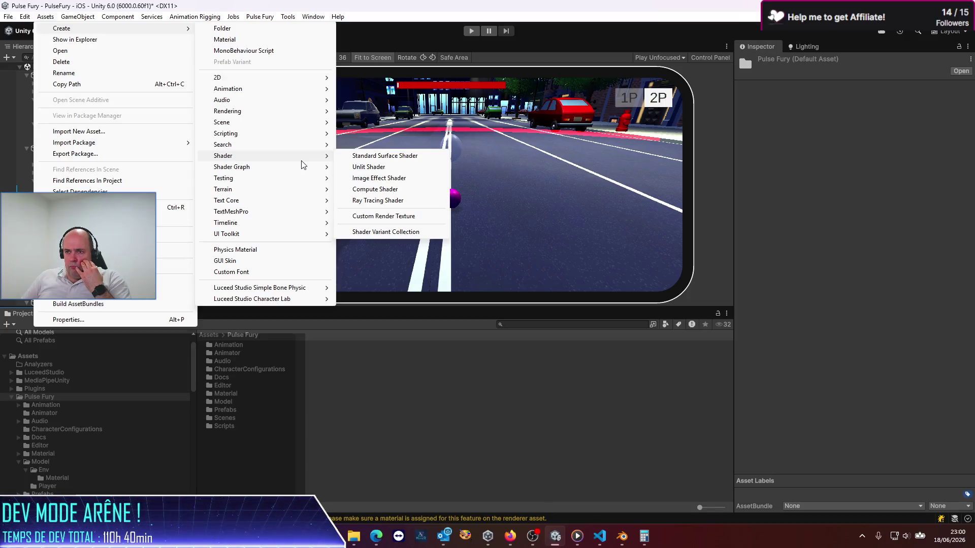
mouse_move(297, 288)
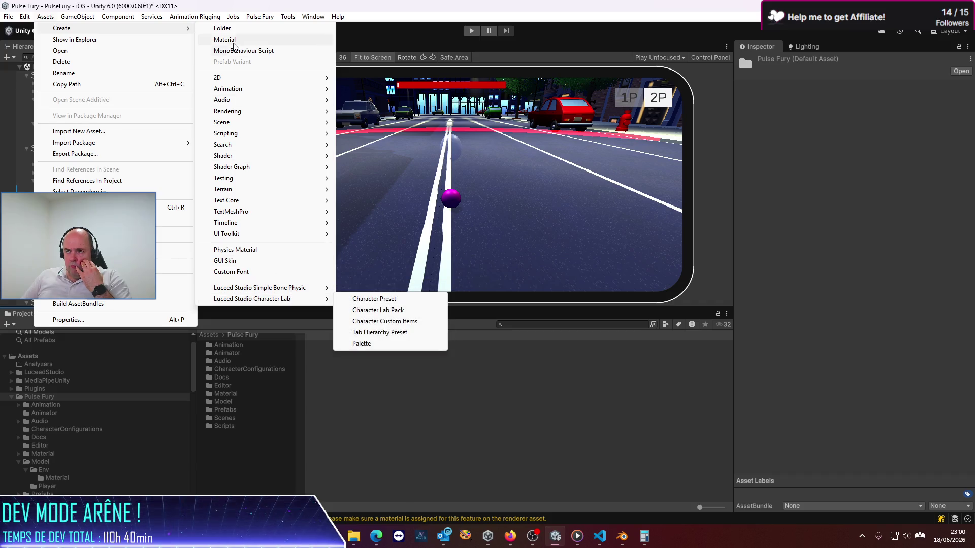
mouse_move(244, 77)
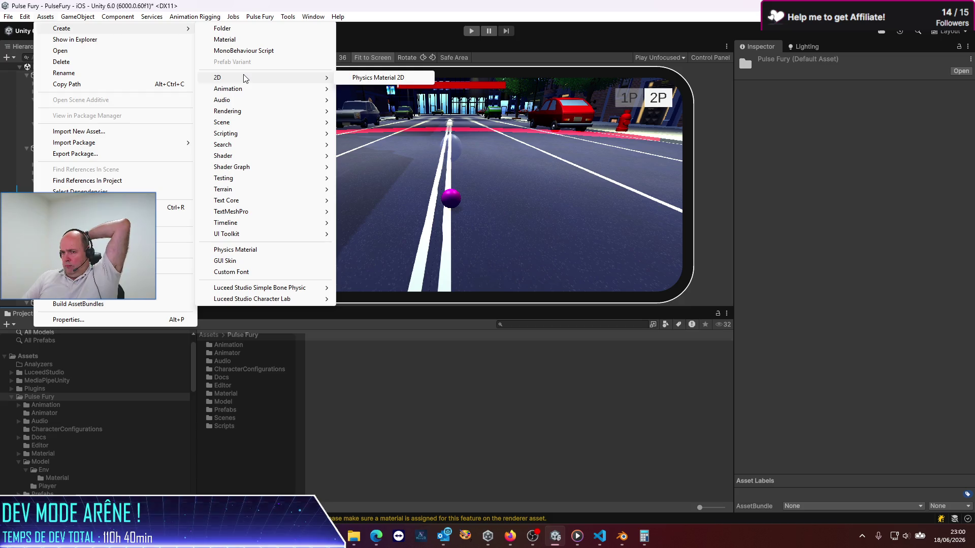
mouse_move(244, 113)
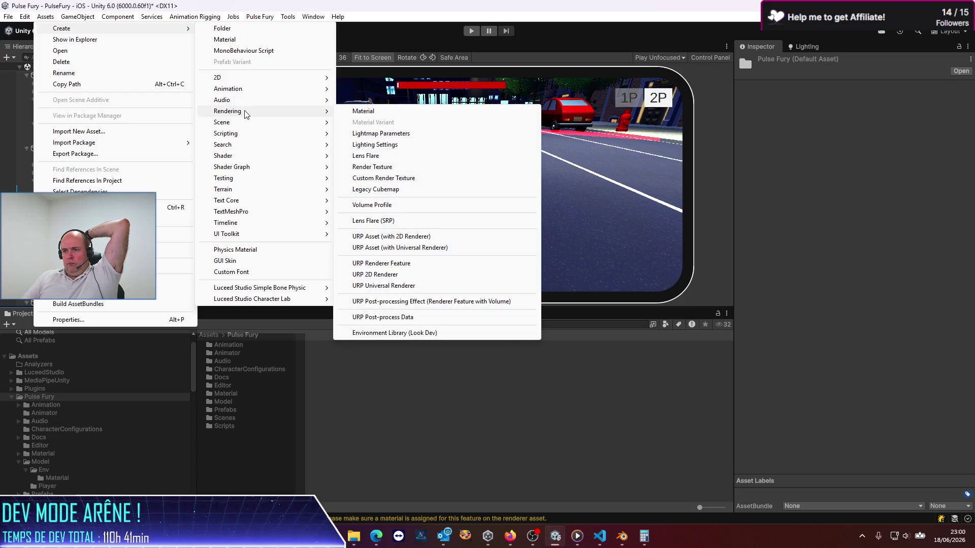
left_click(410, 205)
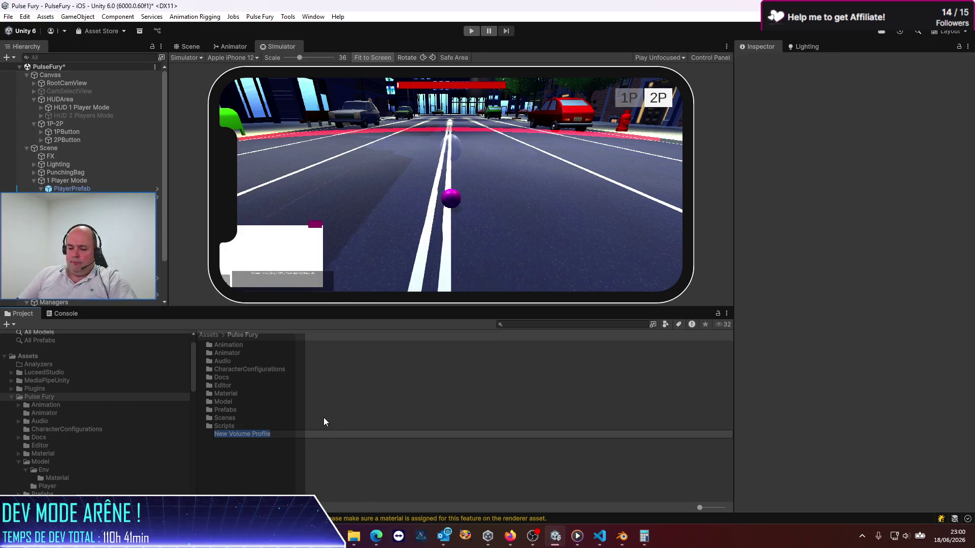
type("Pulse")
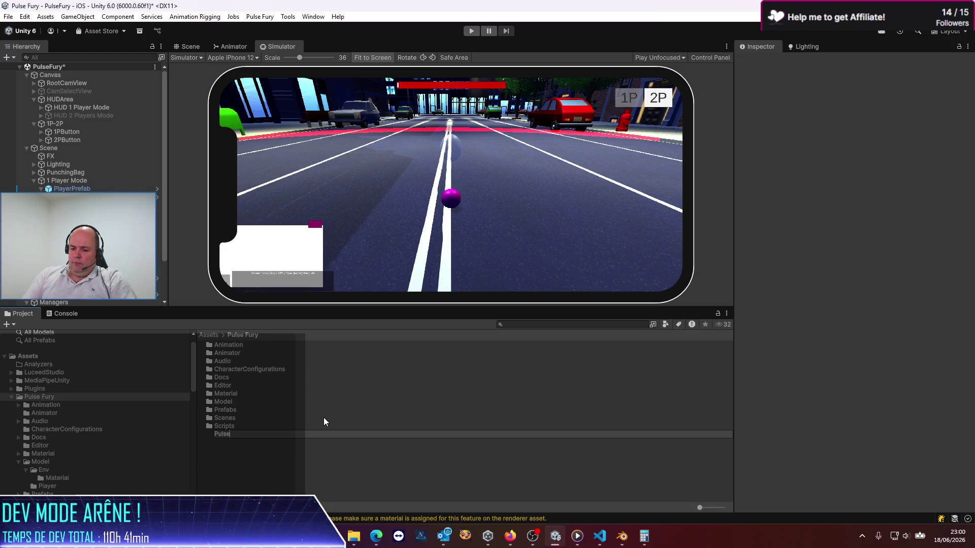
type("Fury")
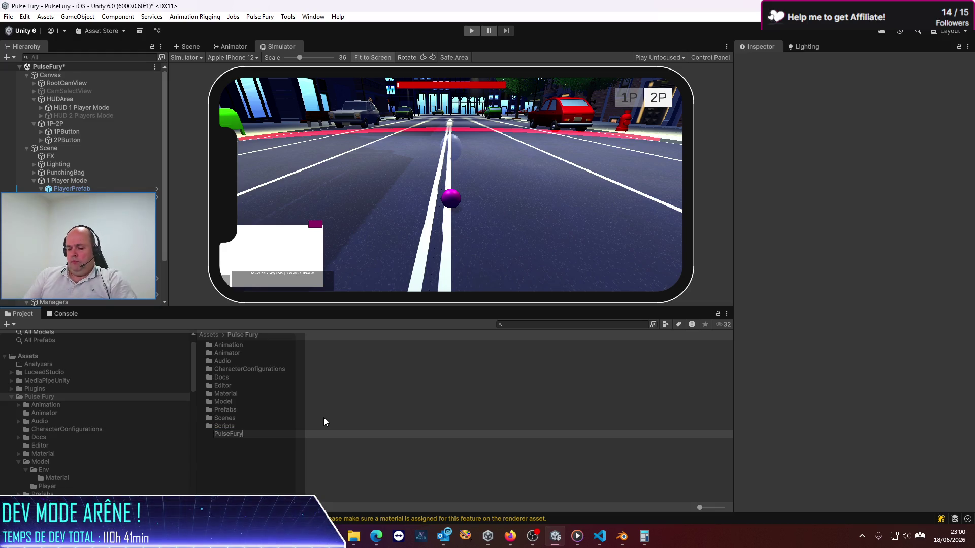
type("VolumeProf")
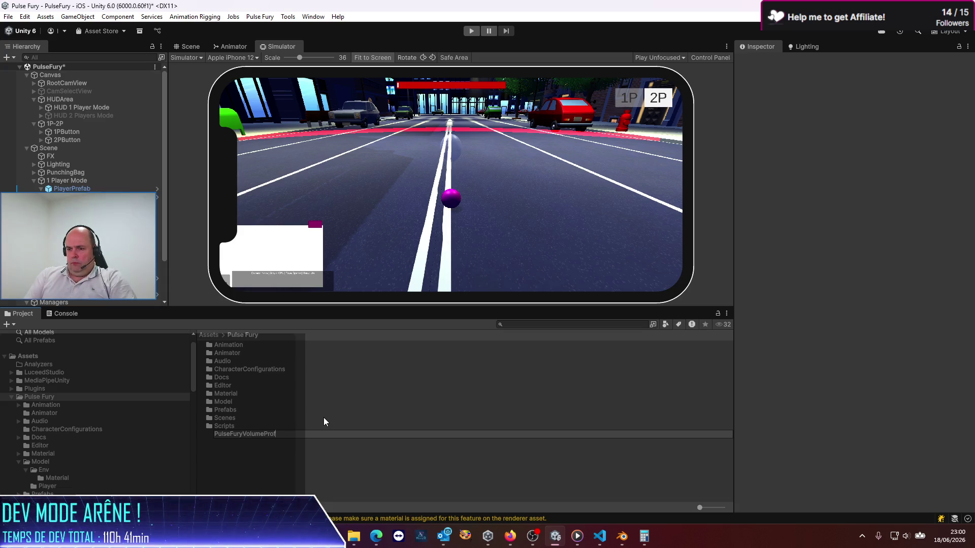
type("ile")
key("Return")
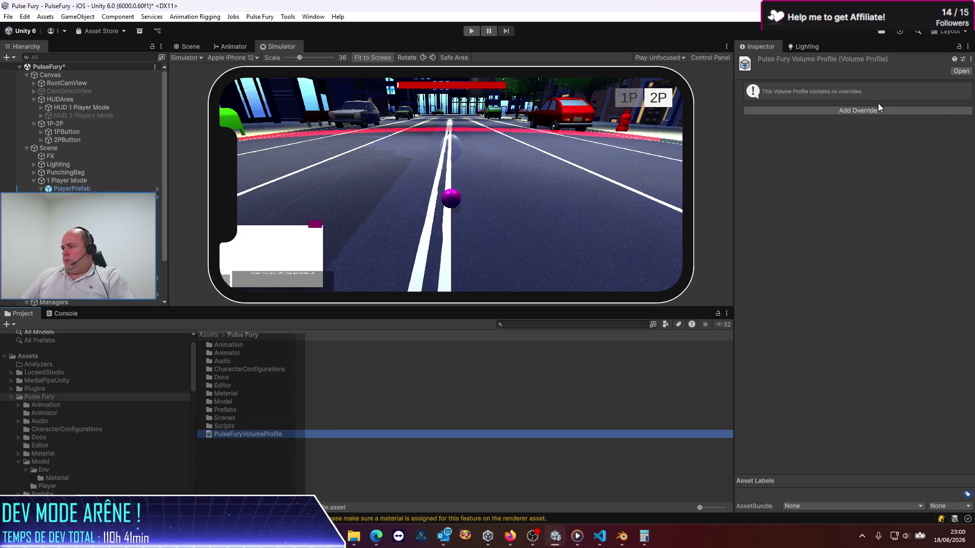
- Add a Post-processing Bloom override with Threshold and Intensity enabled, then select FX
left_click(868, 111)
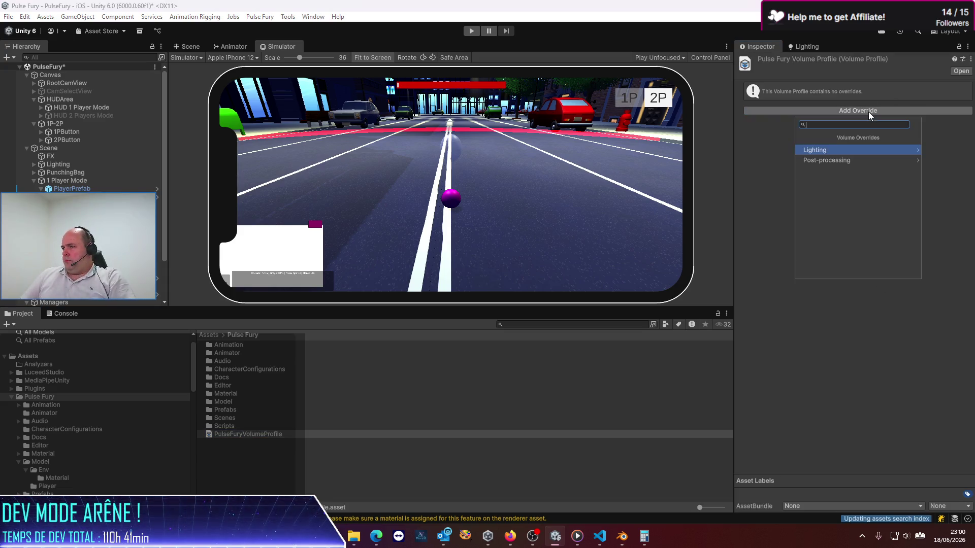
left_click(849, 157)
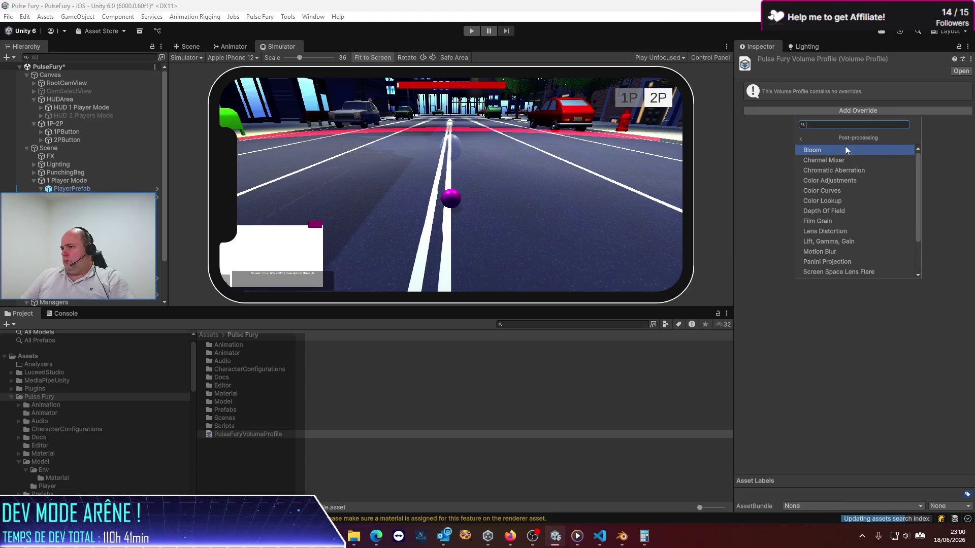
left_click(844, 149)
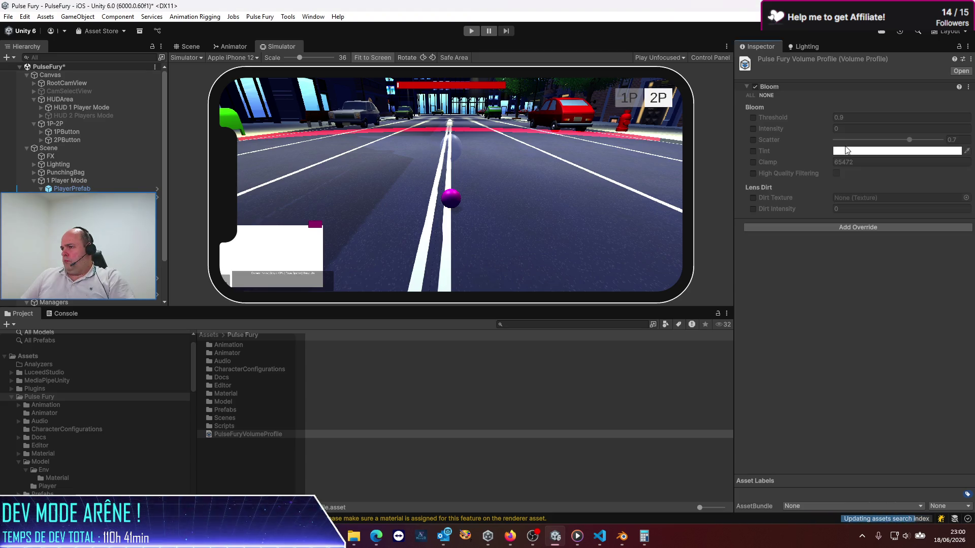
left_click(753, 119)
left_click(754, 130)
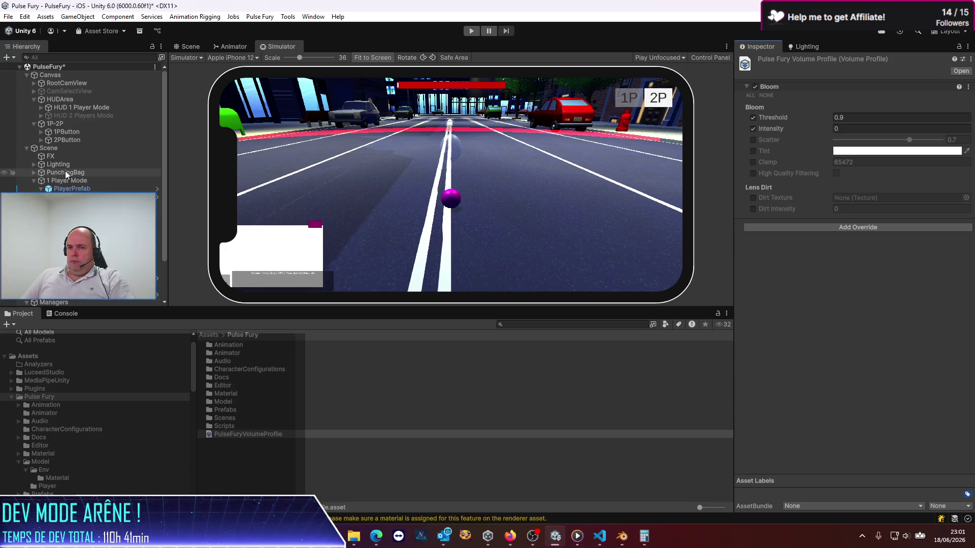
left_click(60, 157)
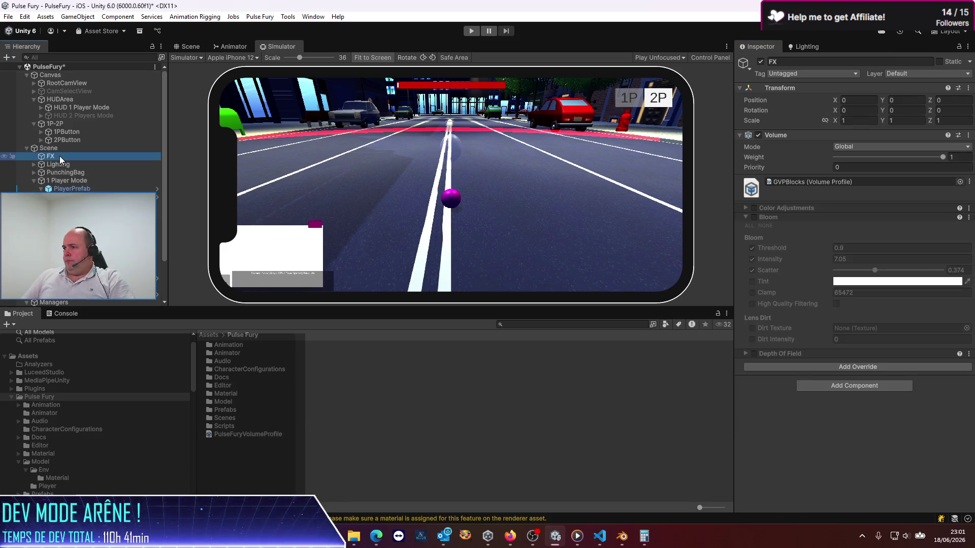
- Inspect the Pulse Fury URP asset and its renderer's feature list without changes, then reselect FX
left_click(208, 335)
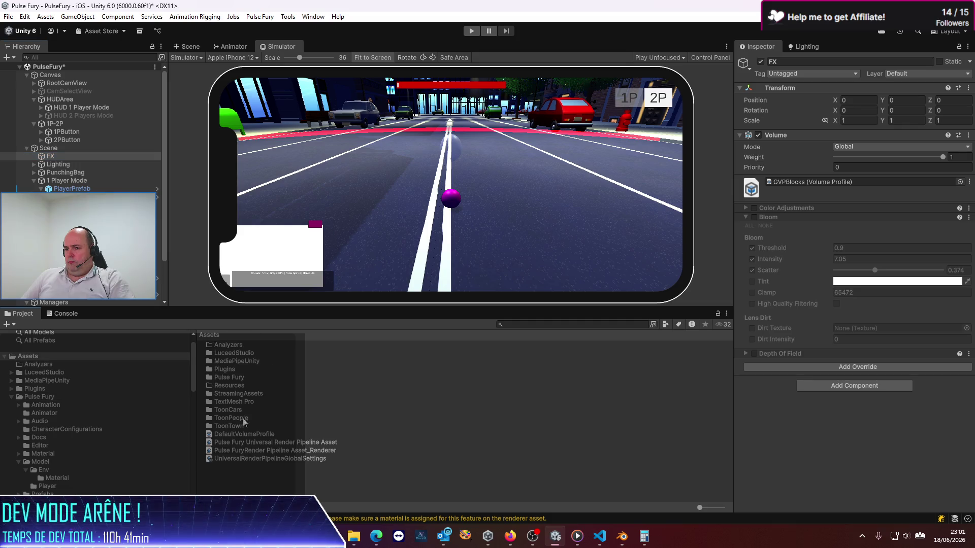
left_click(266, 443)
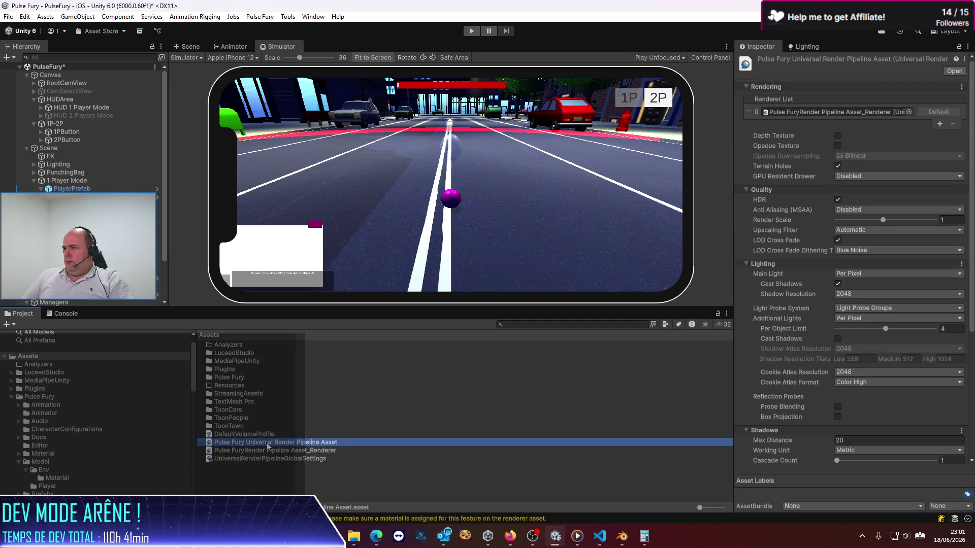
left_click(281, 451)
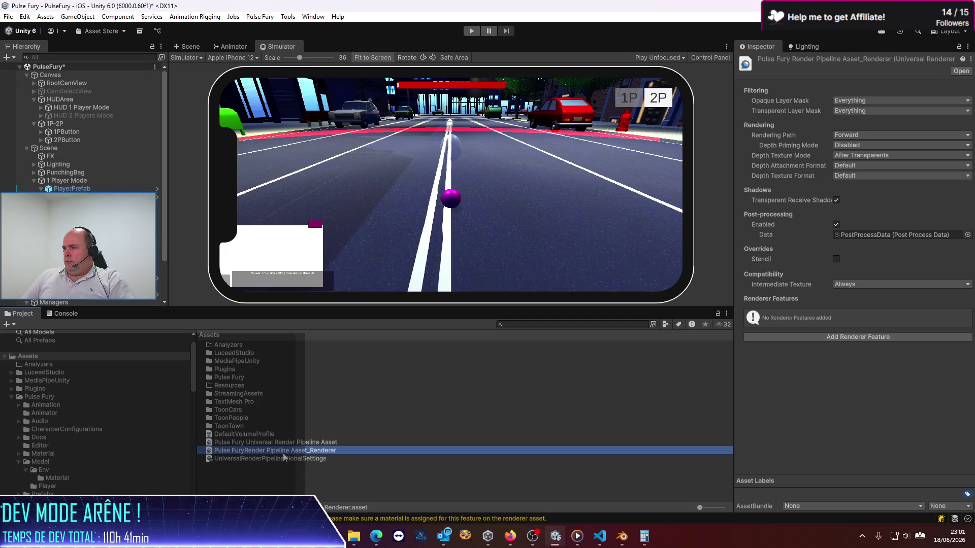
left_click(854, 337)
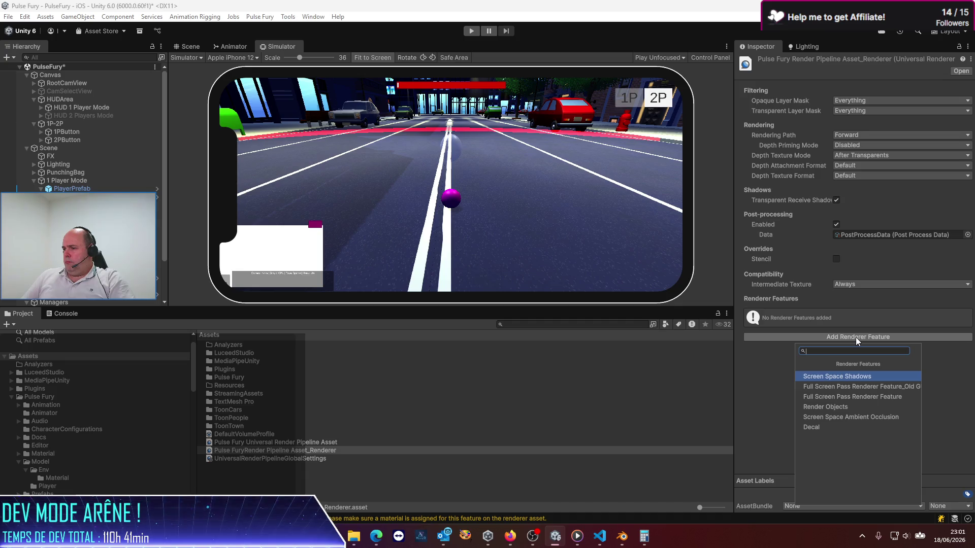
left_click(855, 337)
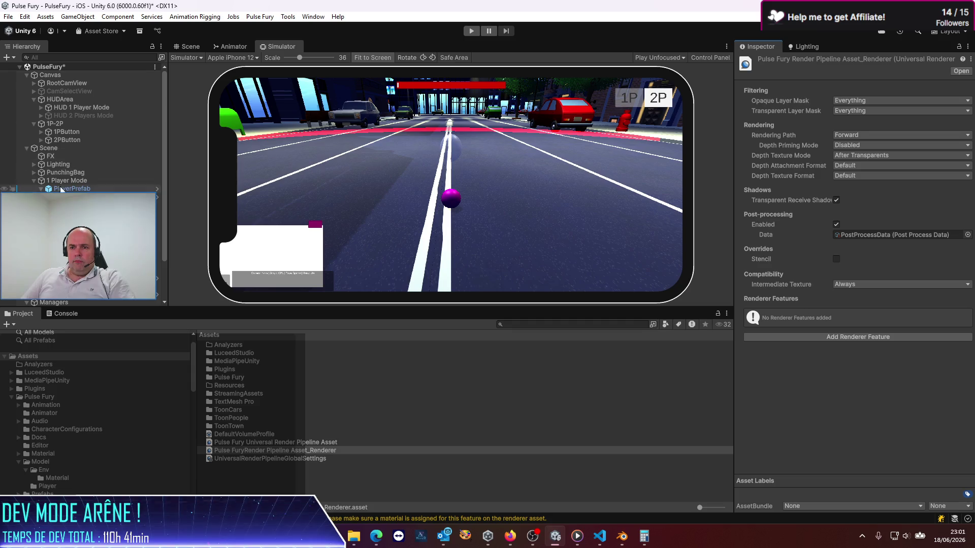
left_click(56, 158)
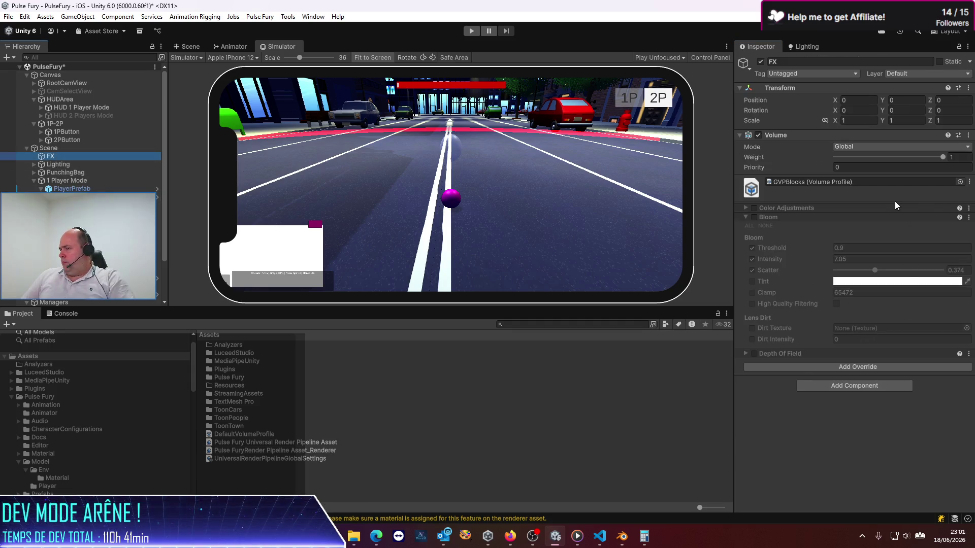
- Assign PulseFuryVolumeProfile to the FX volume, then select the Camera
left_click(959, 182)
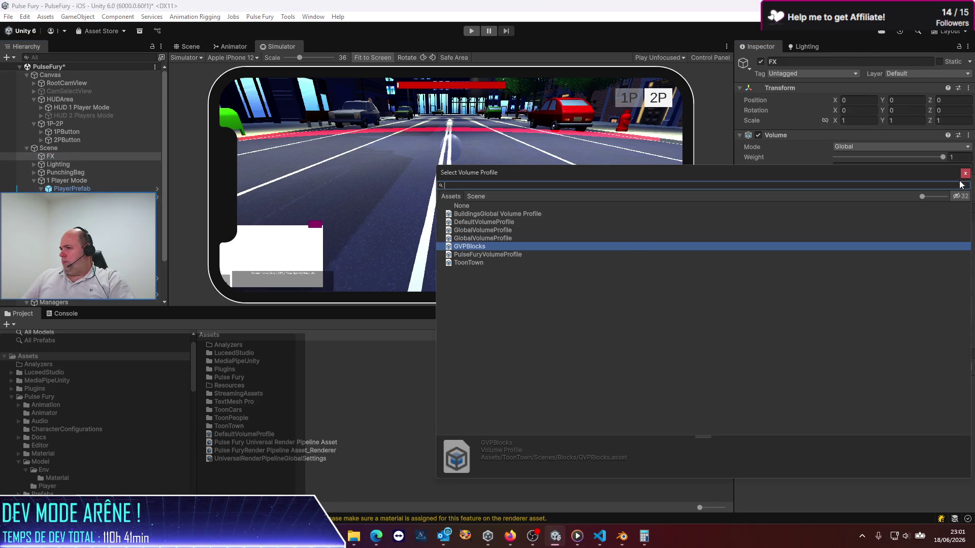
double_click(470, 254)
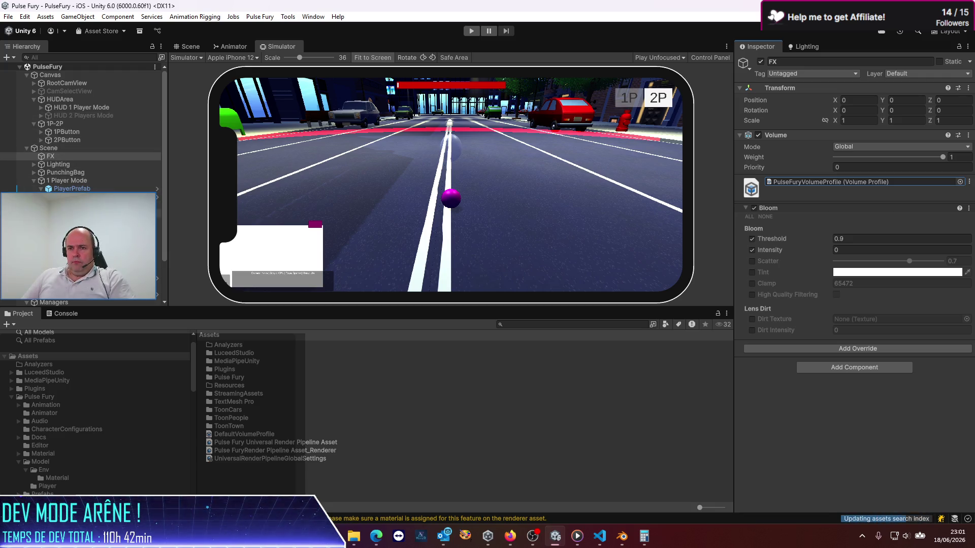
left_click(76, 237)
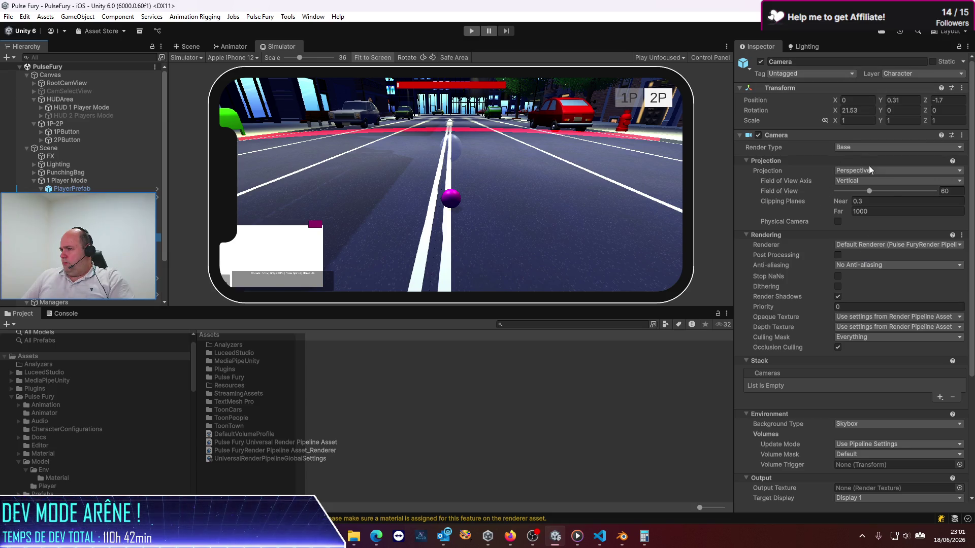
scroll(845, 242, "down", 1)
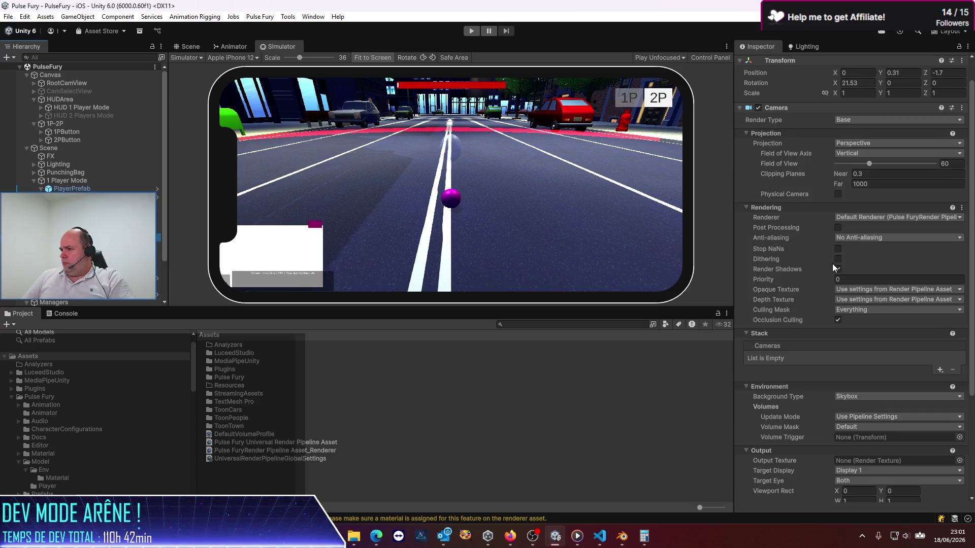
scroll(823, 304, "down", 4)
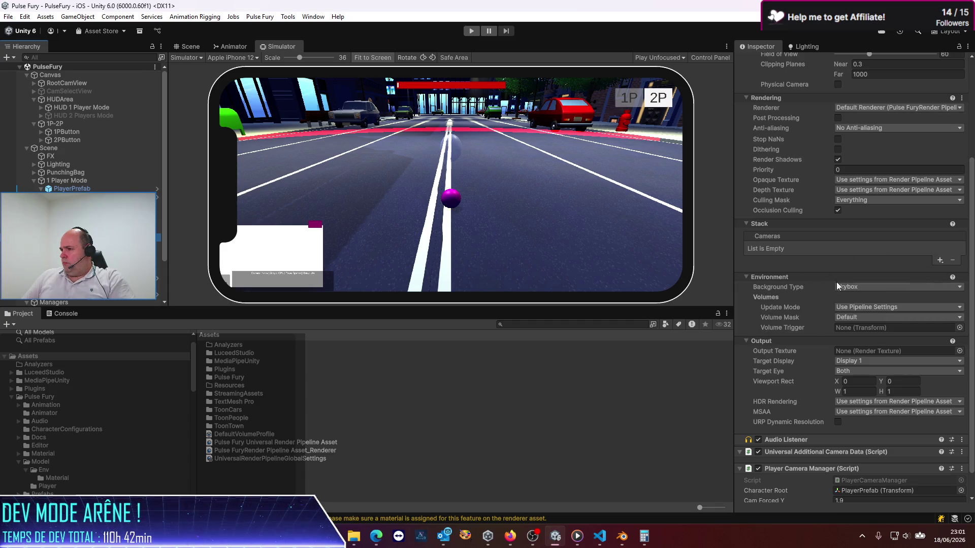
scroll(795, 324, "down", 1)
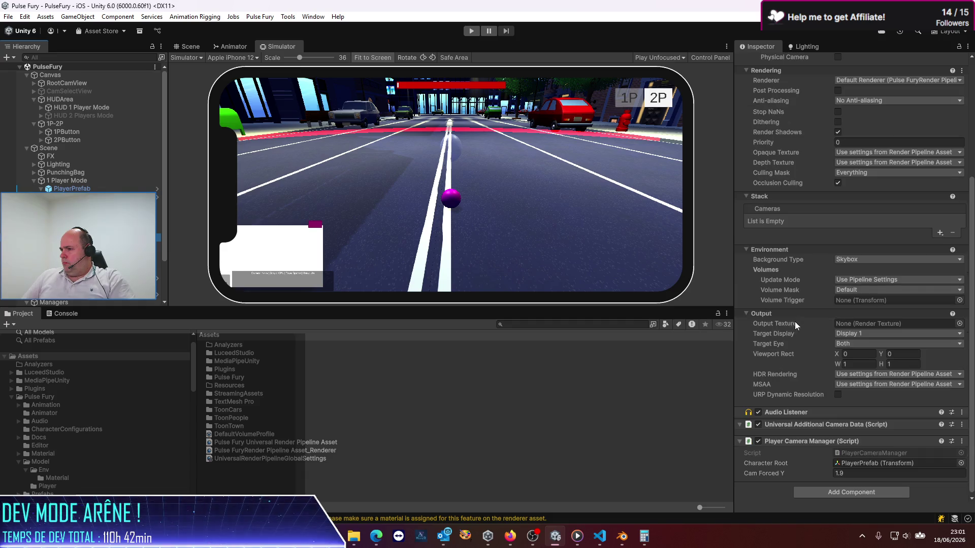
left_click(877, 289)
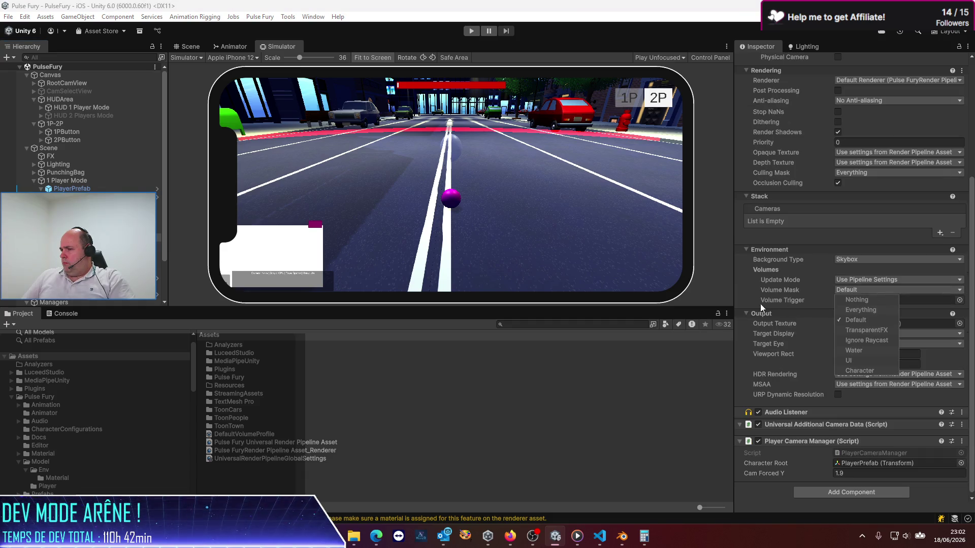
left_click(744, 290)
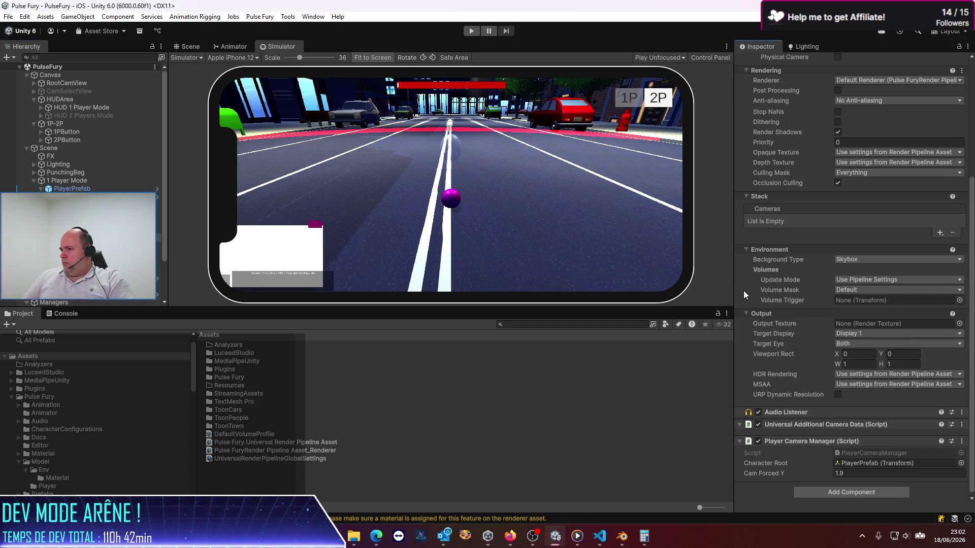
left_click(868, 280)
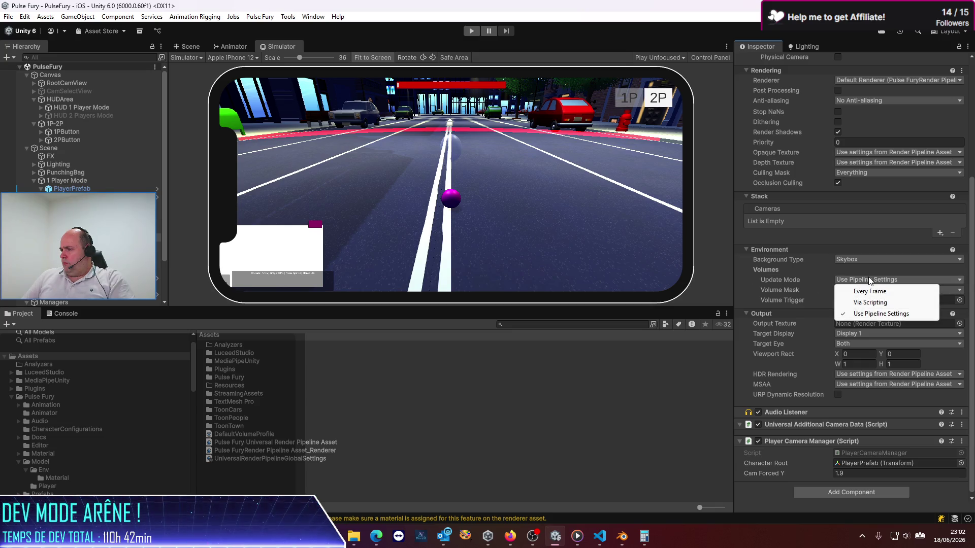
left_click(736, 297)
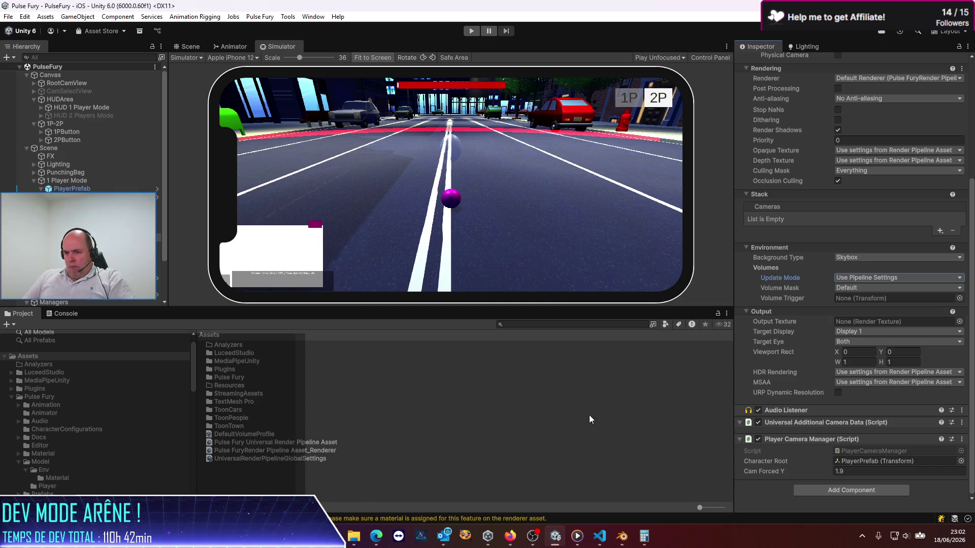
left_click(306, 443)
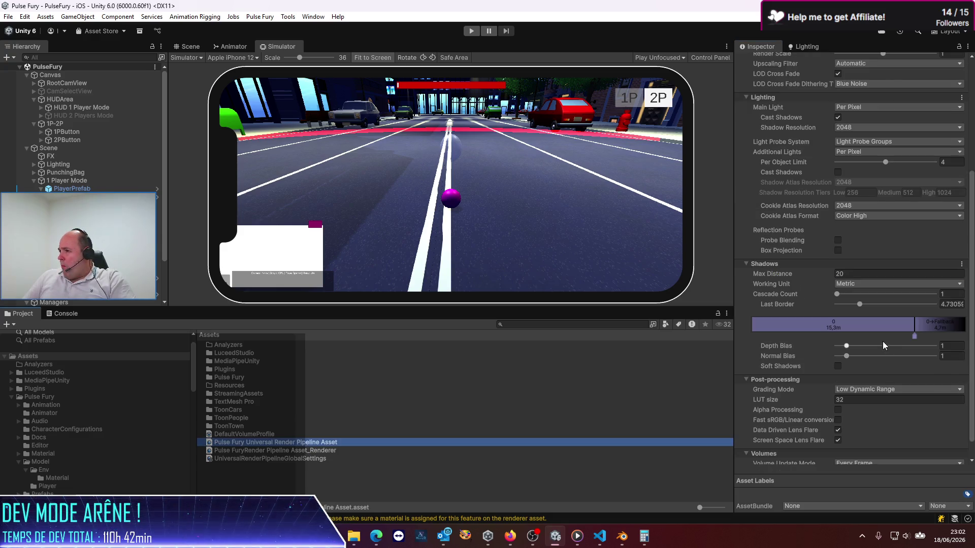
- Assign PulseFuryVolumeProfile as the Pulse Fury URP asset's Volume Profile
scroll(878, 337, "up", 5)
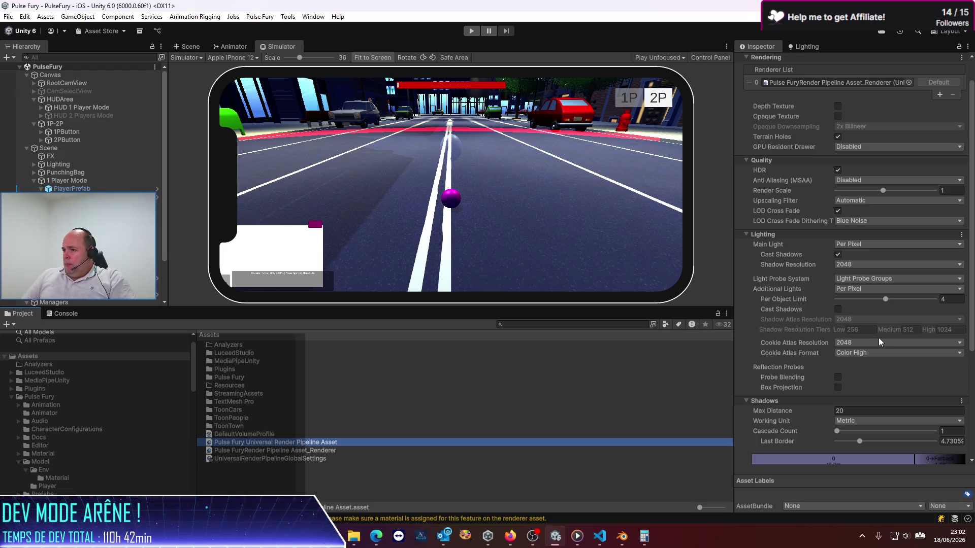
scroll(847, 344, "down", 6)
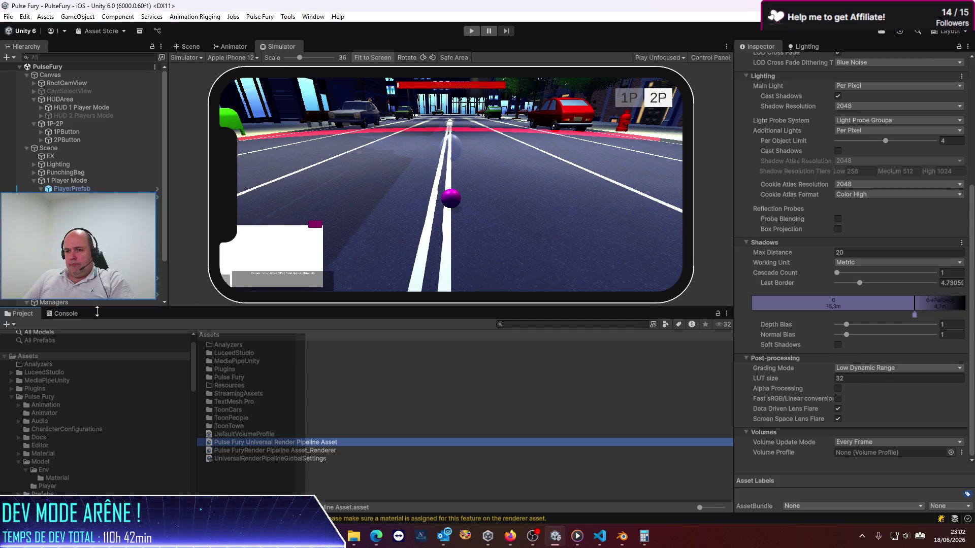
left_click(950, 453)
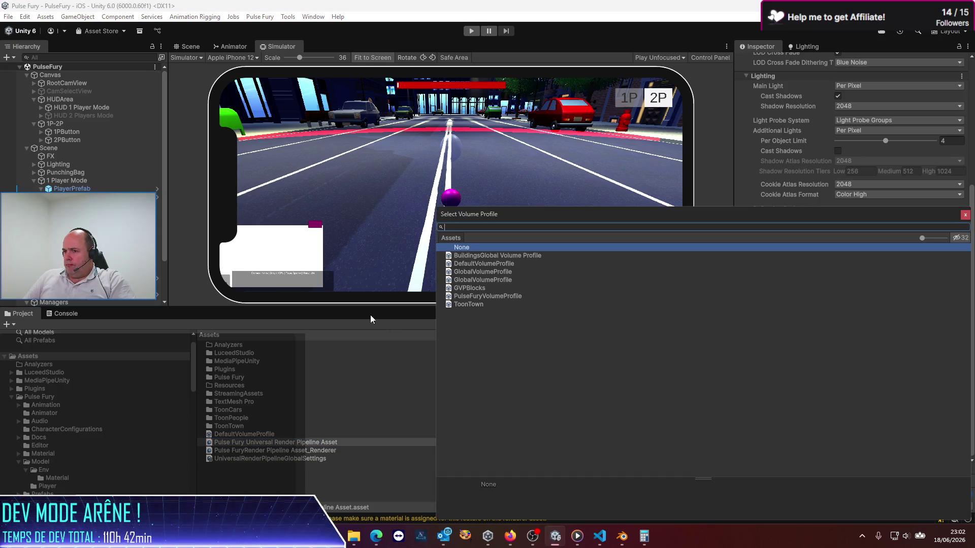
double_click(477, 296)
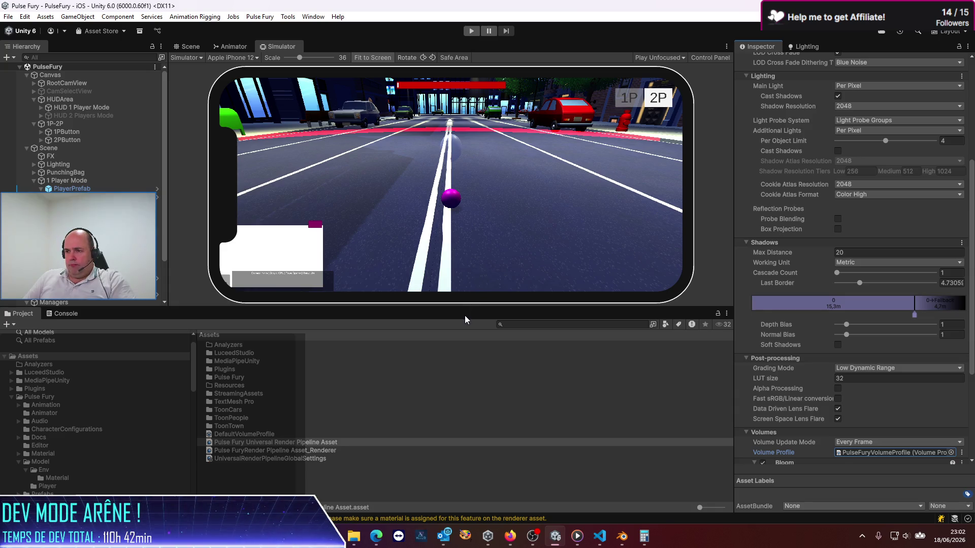
- Set the profile's Bloom Intensity to about 8.73
scroll(788, 402, "down", 5)
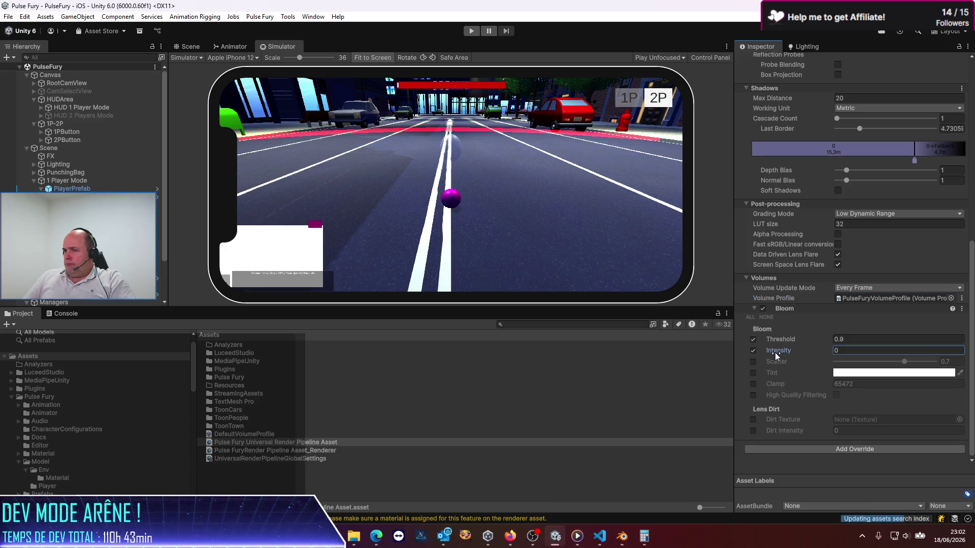
left_click_drag(775, 353, 856, 352)
left_click_drag(922, 368, 925, 362)
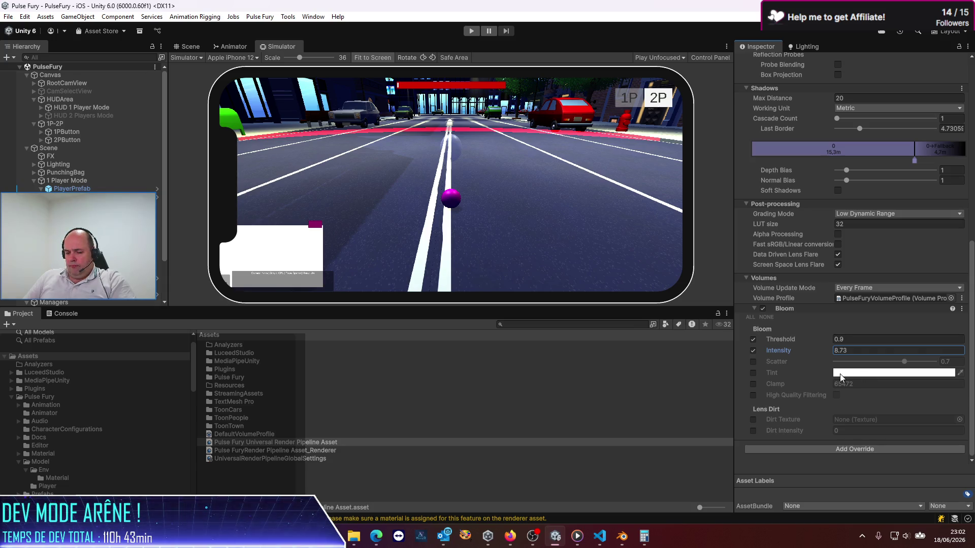
- Add a Post-processing White Balance override and enable Temperature, dragging it to 54
left_click(831, 449)
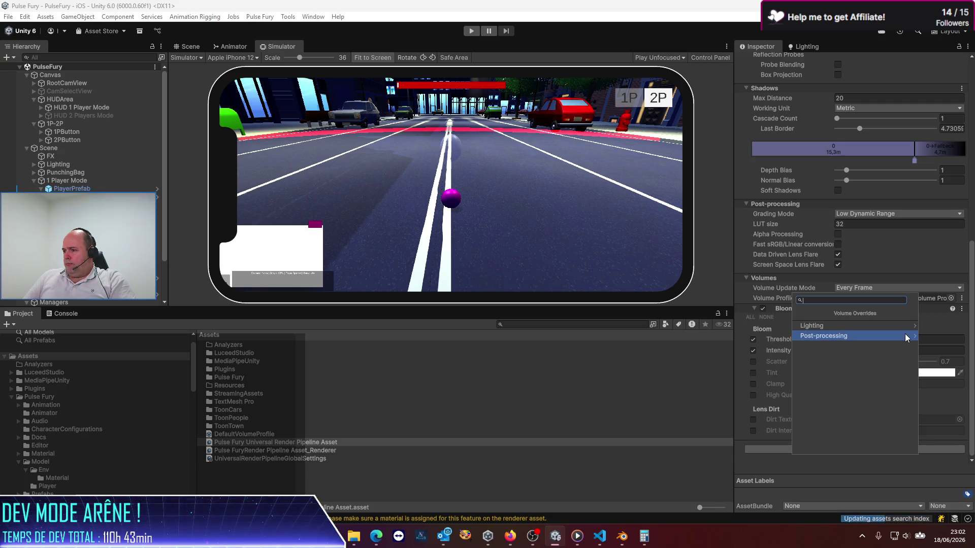
left_click(908, 327)
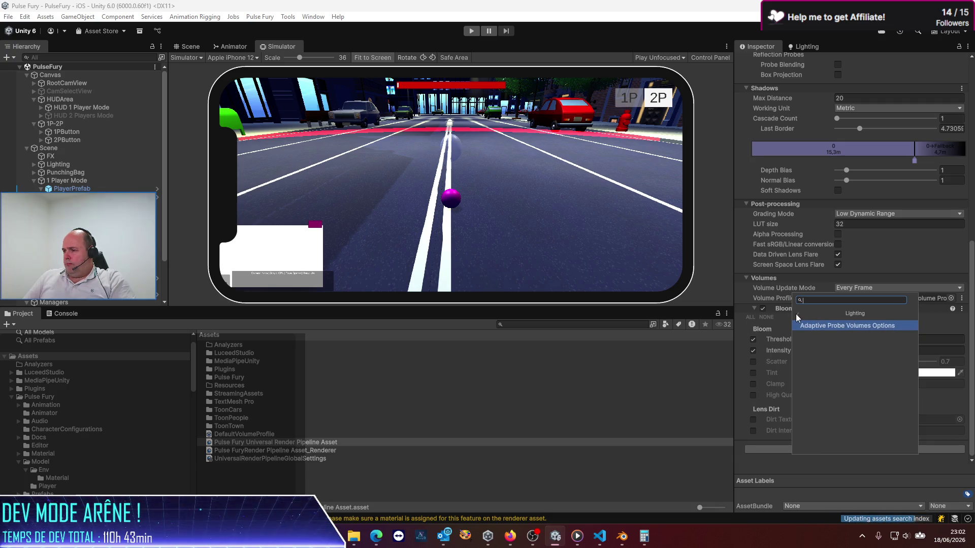
left_click(795, 314)
left_click(848, 336)
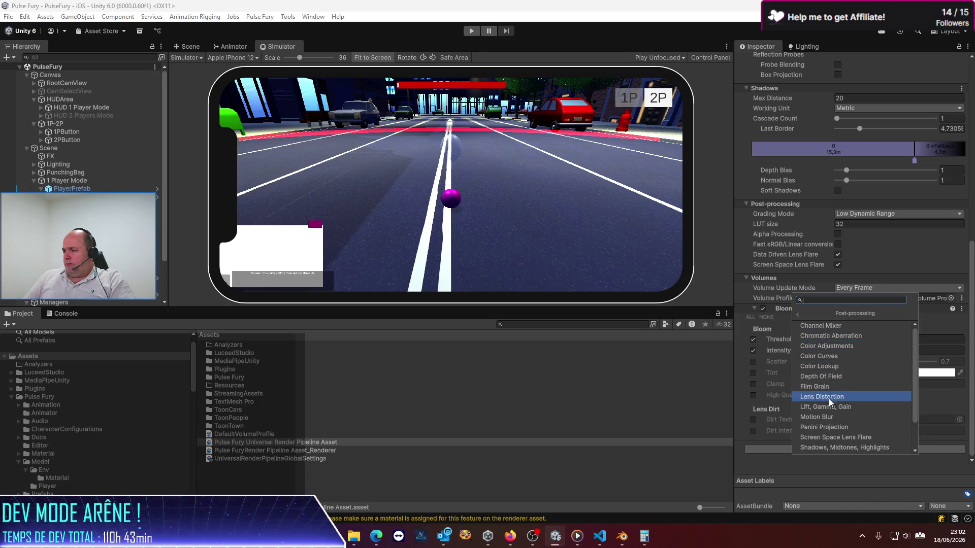
scroll(827, 419, "down", 2)
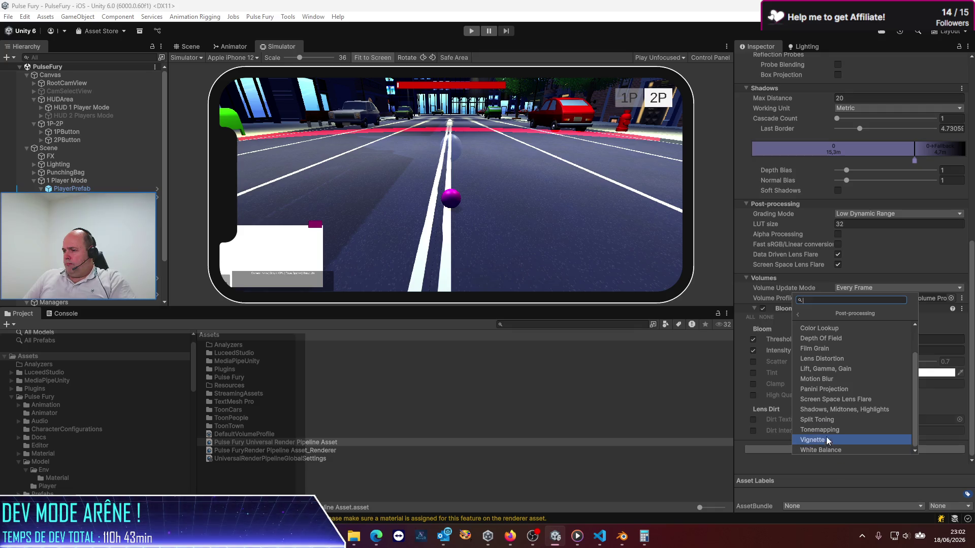
left_click(833, 448)
scroll(838, 444, "down", 2)
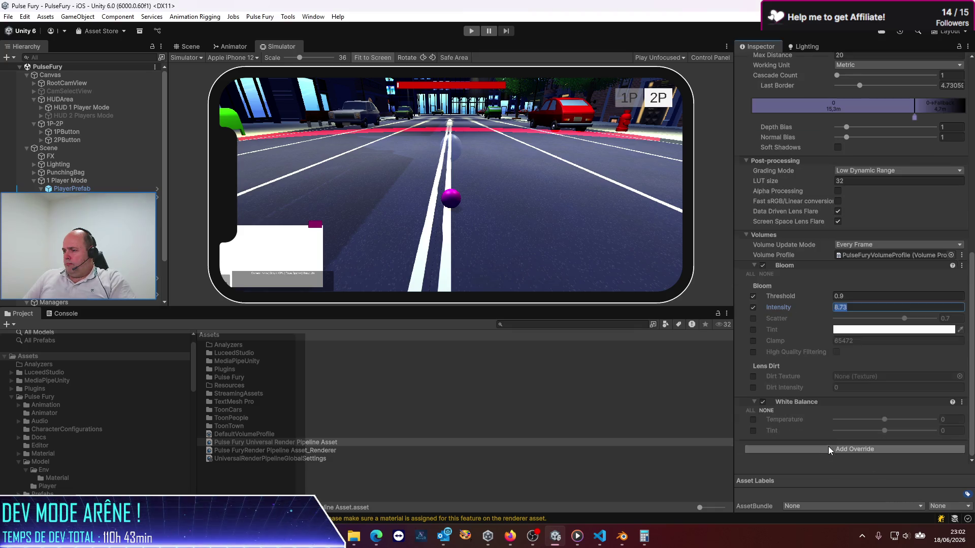
left_click(753, 419)
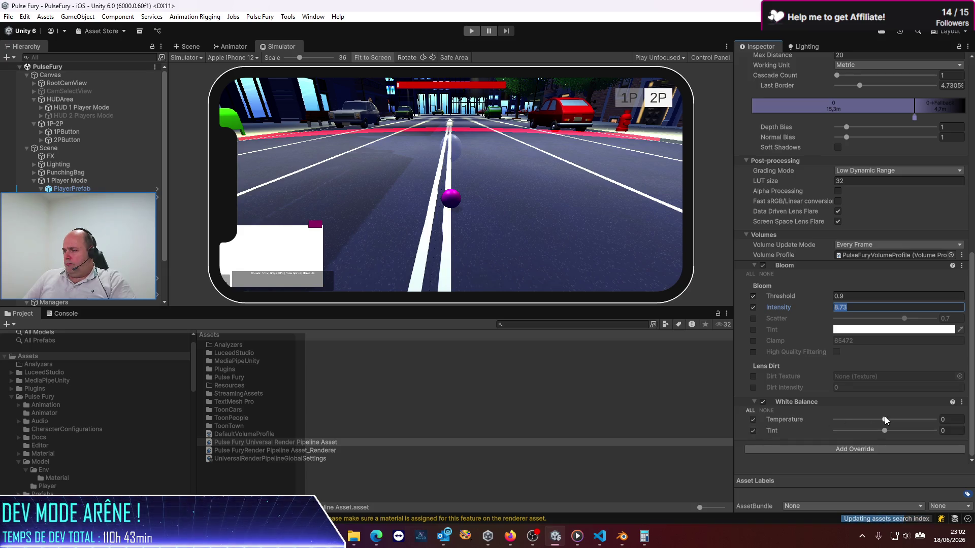
mouse_move(884, 419)
left_mouse_down()
mouse_move(933, 421)
mouse_move(911, 425)
left_mouse_up()
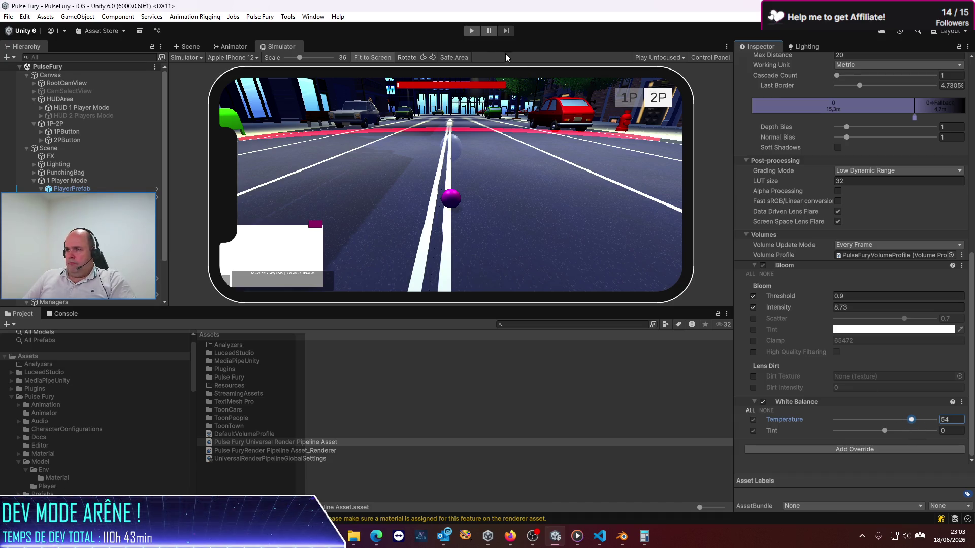
- Play-test the scene, push White Balance Temperature to 100 then enter -100, and exit Play mode
left_click(471, 31)
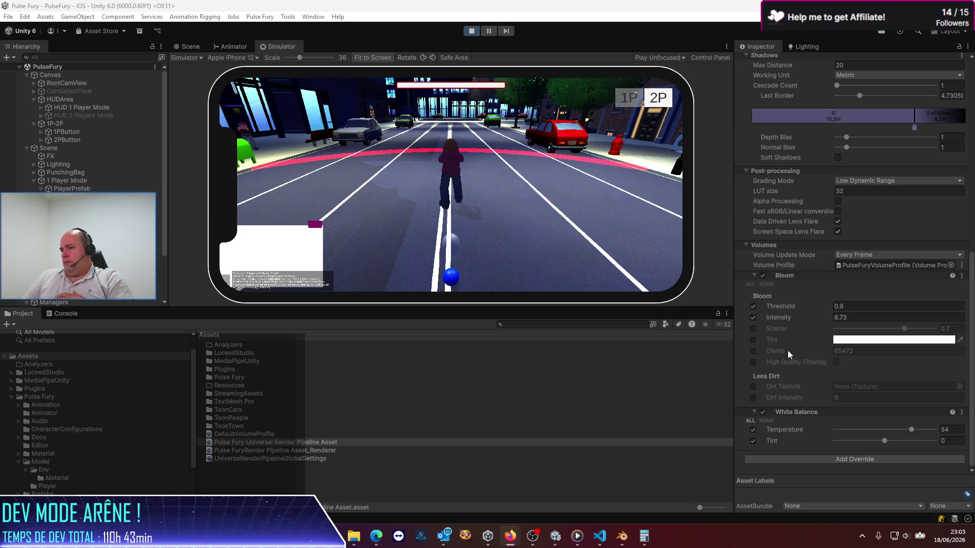
left_click(514, 247)
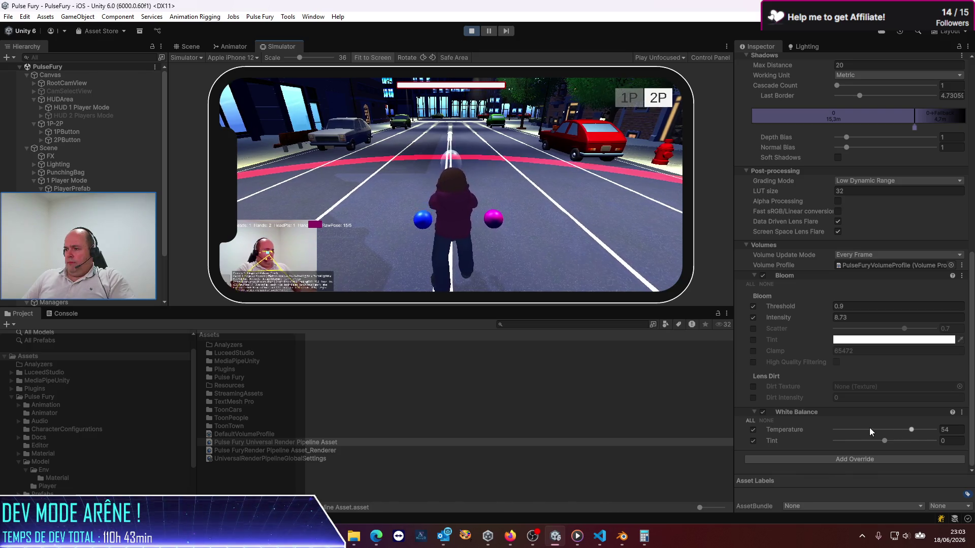
left_click_drag(911, 428, 936, 429)
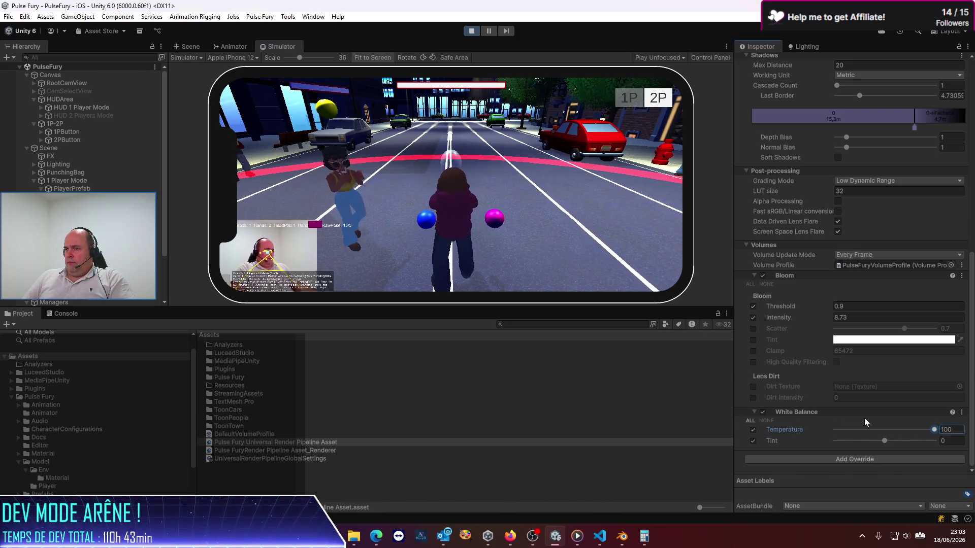
type("-100")
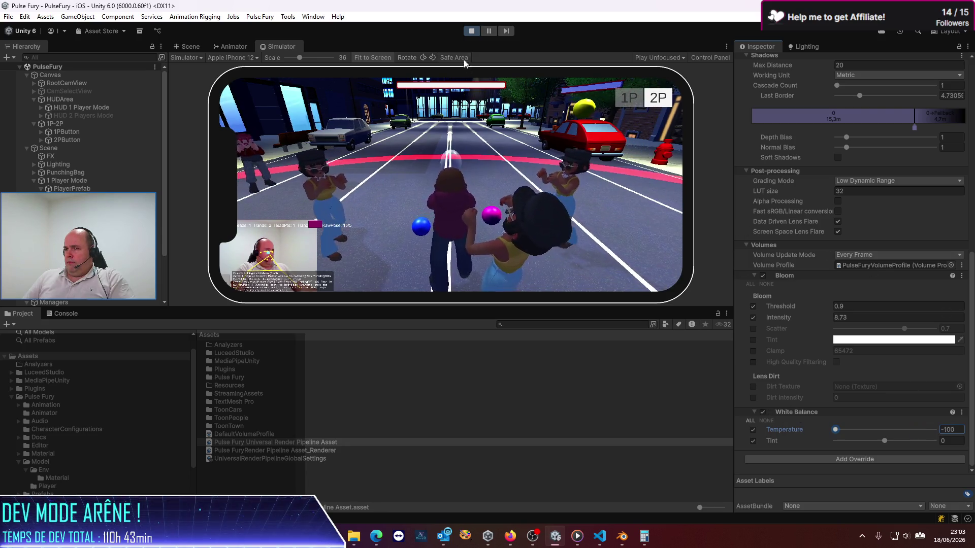
key("ctrl+p")
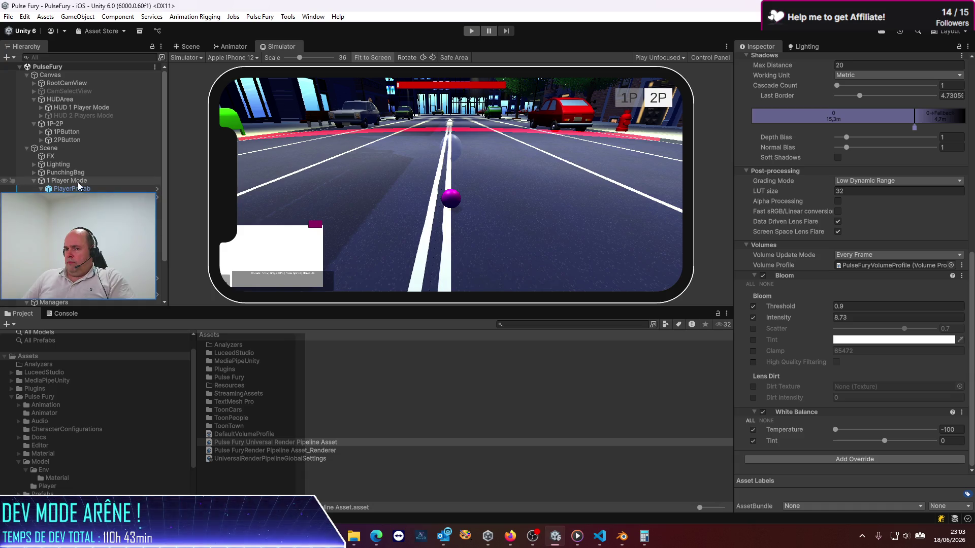
- Delete the FX volume object from the Hierarchy, then switch to the web browser
left_click(71, 157)
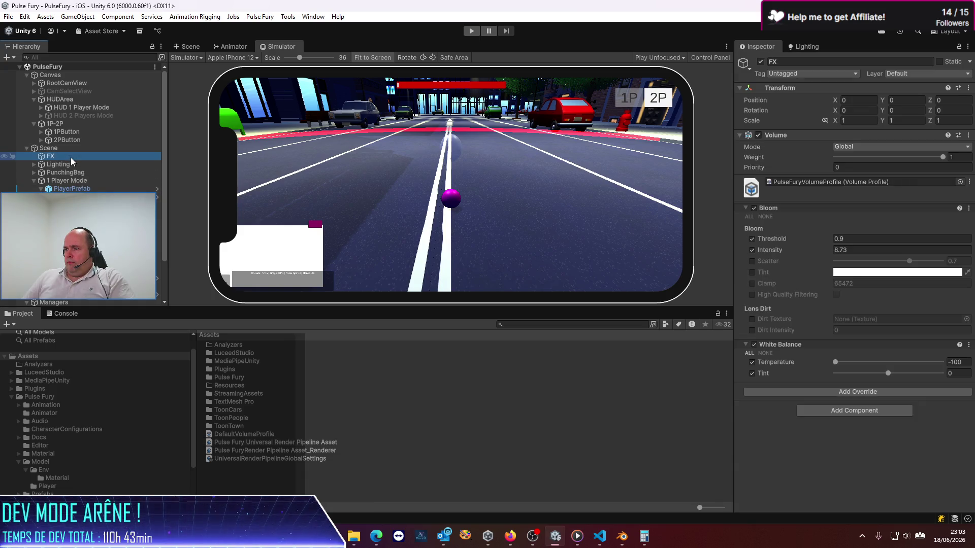
key("Delete")
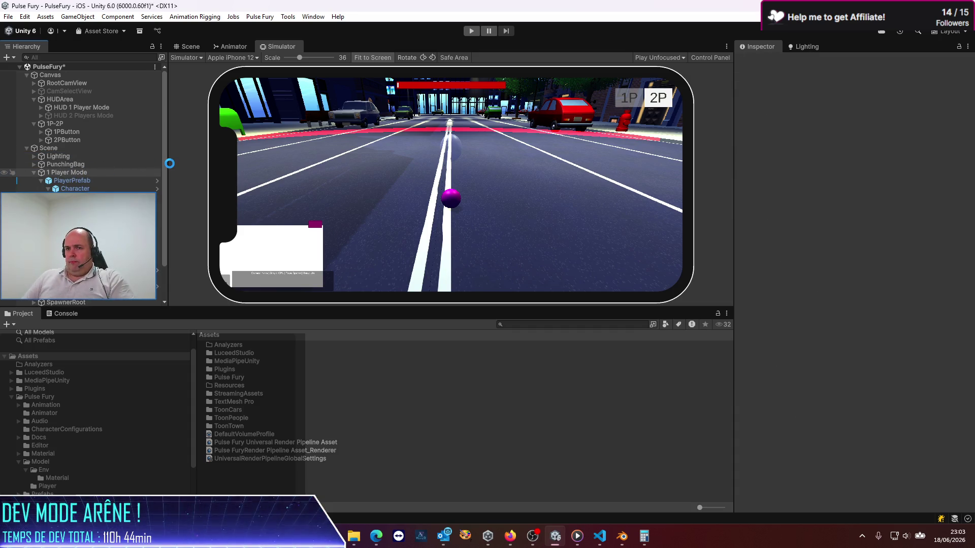
key("alt+Tab")
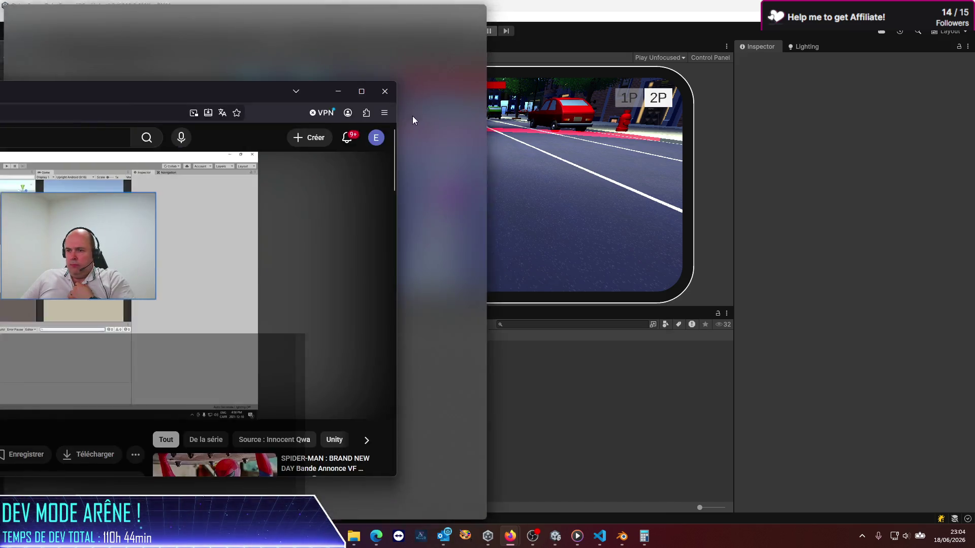
- Maximize the YouTube window, skip the tutorial to 0:24 and set quality to 1080p60
left_click_drag(412, 116, 605, 139)
double_click(605, 140)
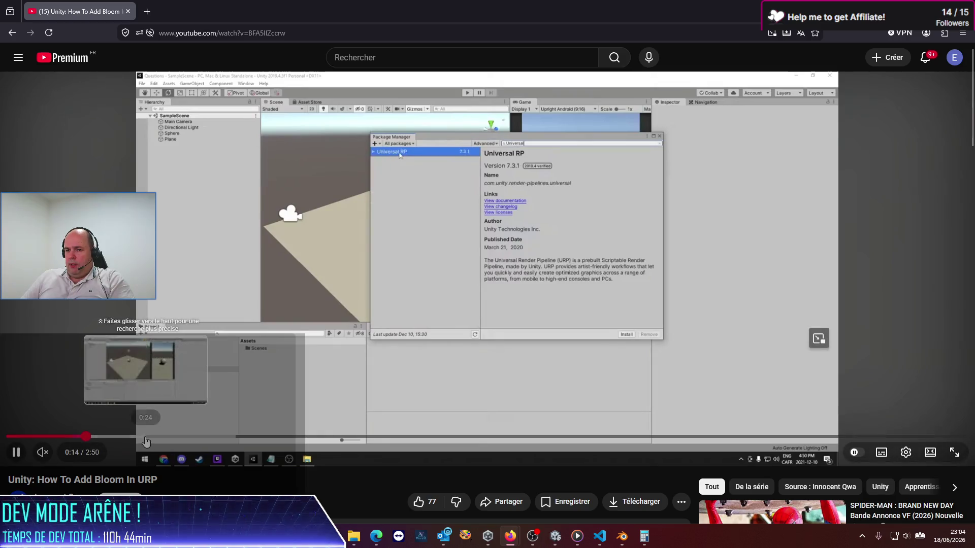
left_click(146, 437)
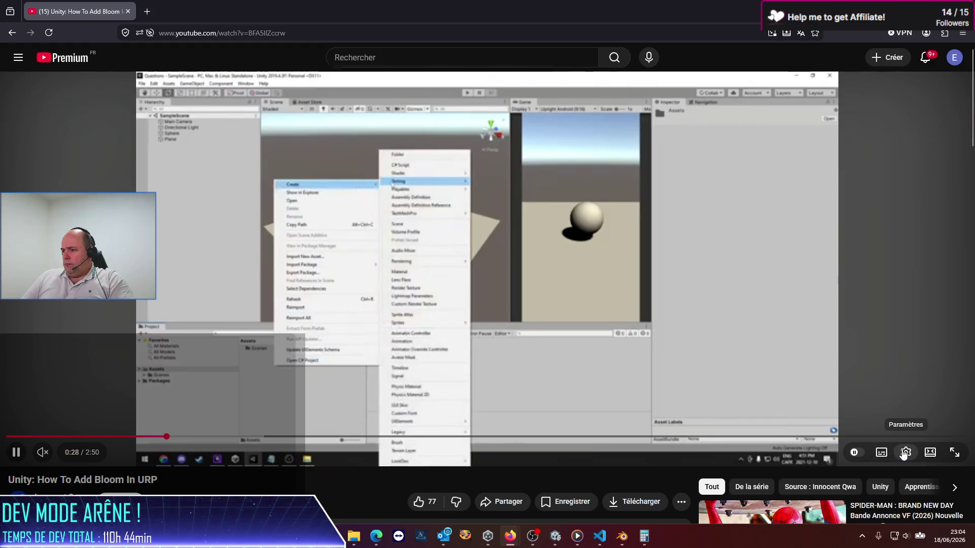
left_click(904, 453)
left_click(910, 418)
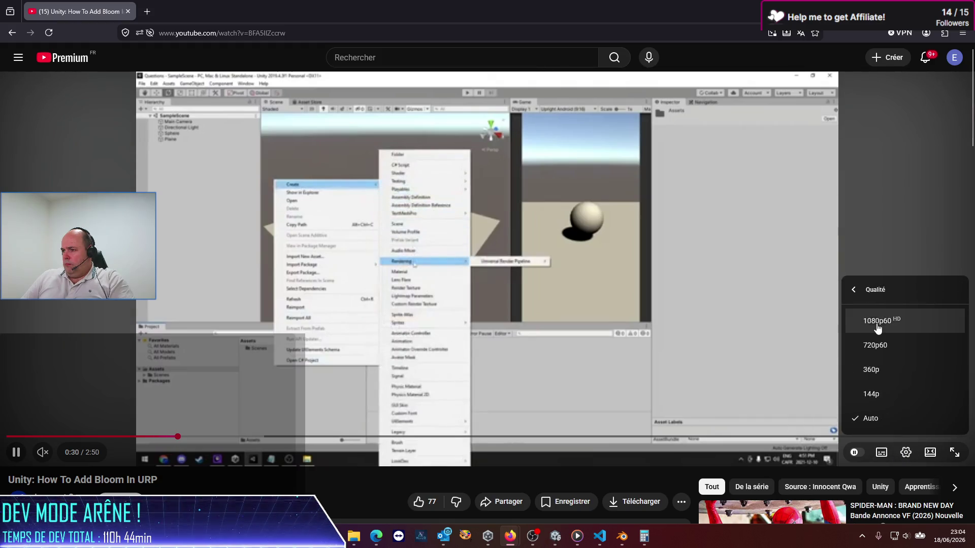
left_click(876, 327)
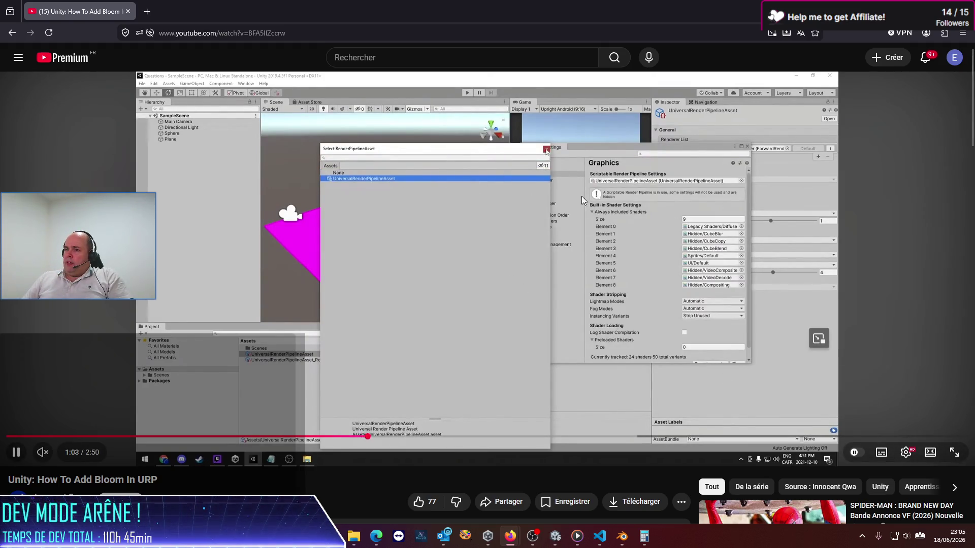
- Pause the tutorial at 1:03 after its Graphics settings step and return to Unity
left_click(387, 300)
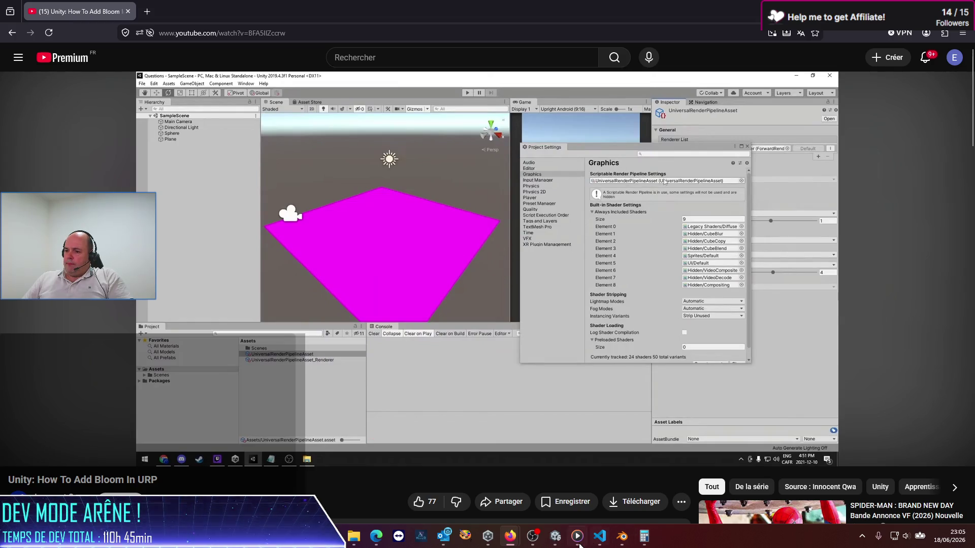
left_click(554, 536)
left_click(24, 17)
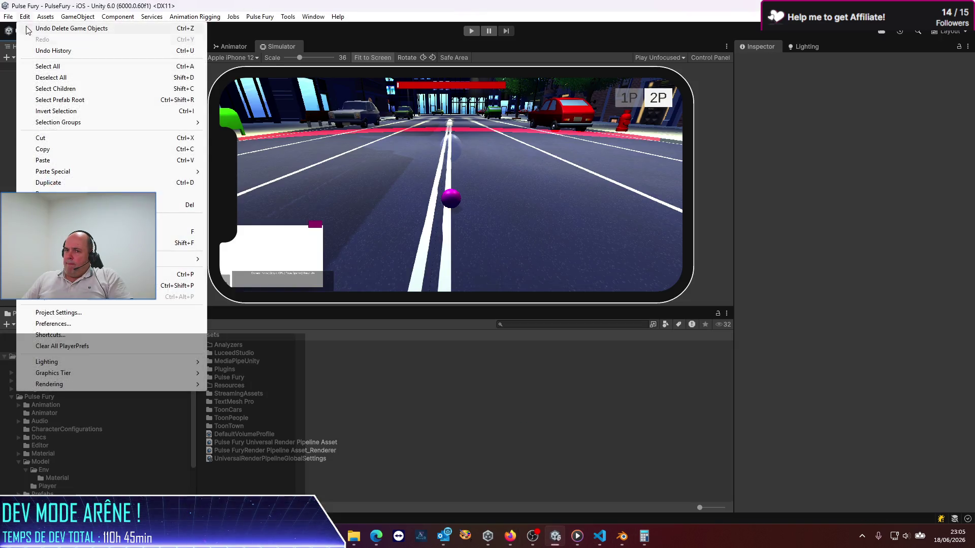
- Confirm the Graphics settings, then review the Pulse Fury URP asset's PulseFuryVolumeProfile Bloom and White Balance volumes
left_click(69, 312)
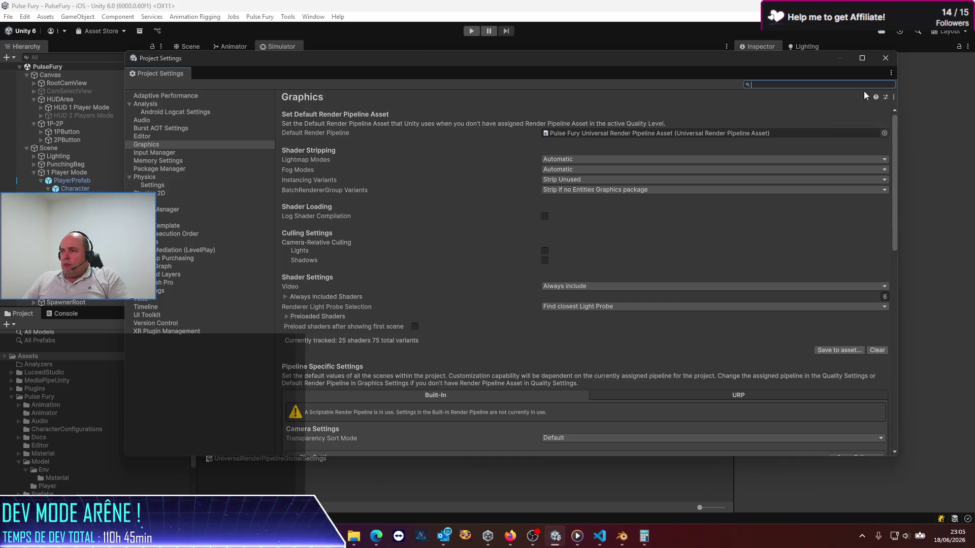
left_click(886, 59)
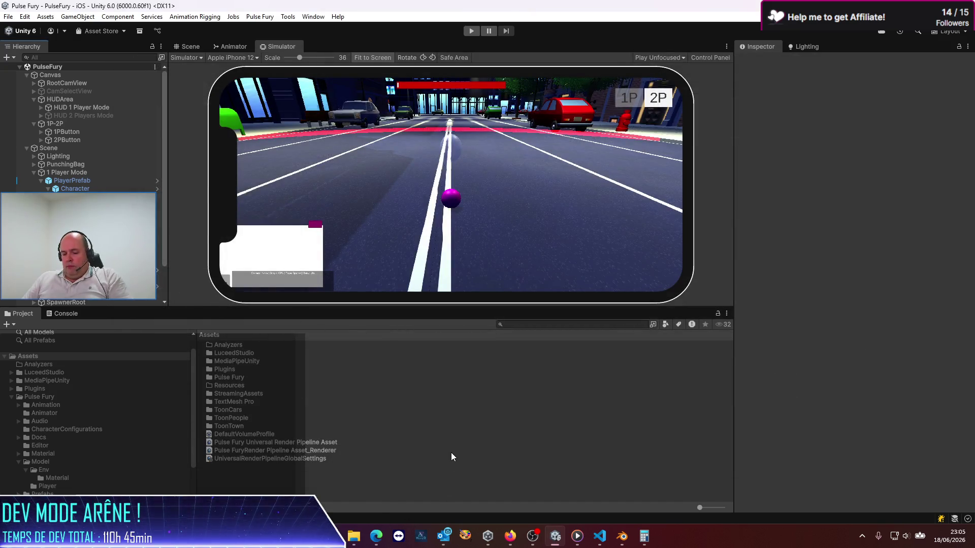
left_click(317, 442)
scroll(798, 340, "down", 5)
scroll(798, 340, "down", 5)
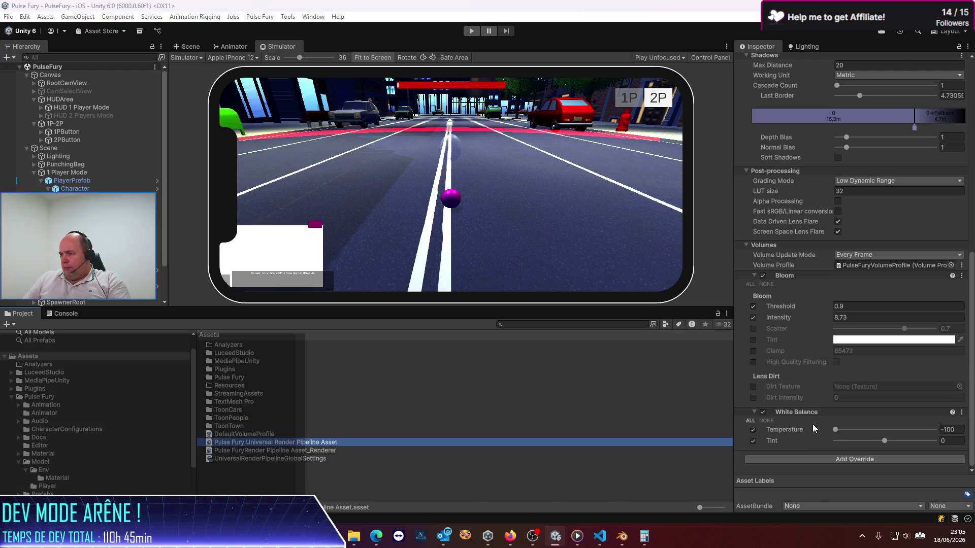
key("alt+Tab")
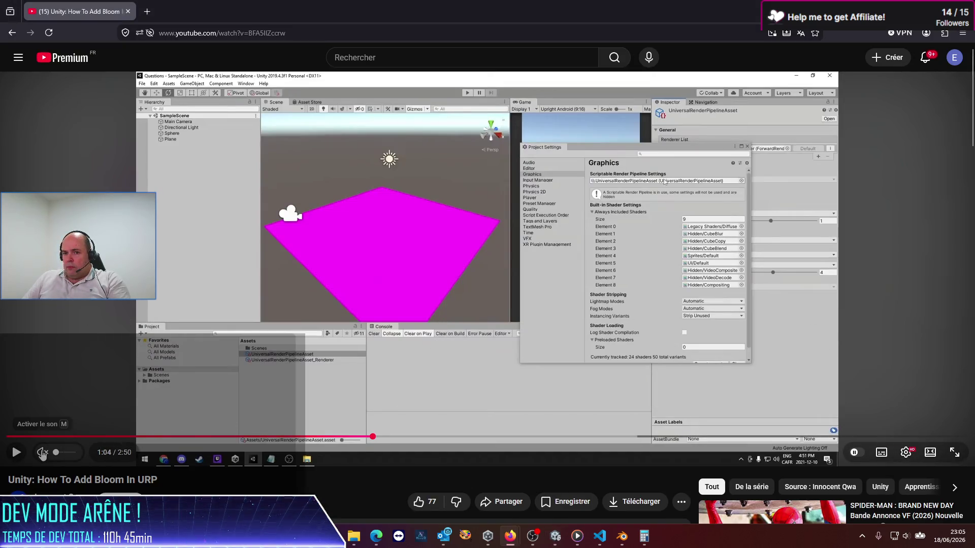
- Resume the bloom tutorial until it shows a New Material with the URP Lit shader at 1:15
left_click(17, 452)
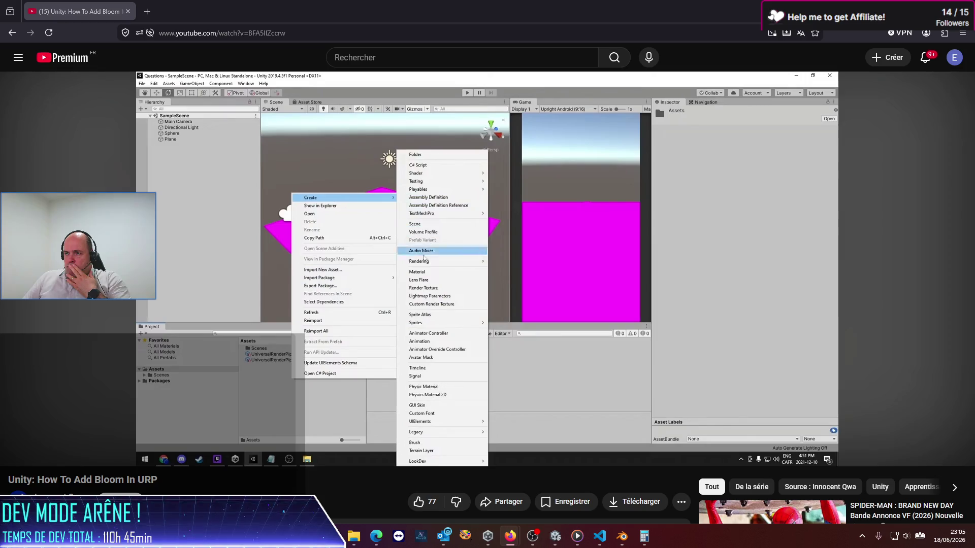
mouse_move(309, 389)
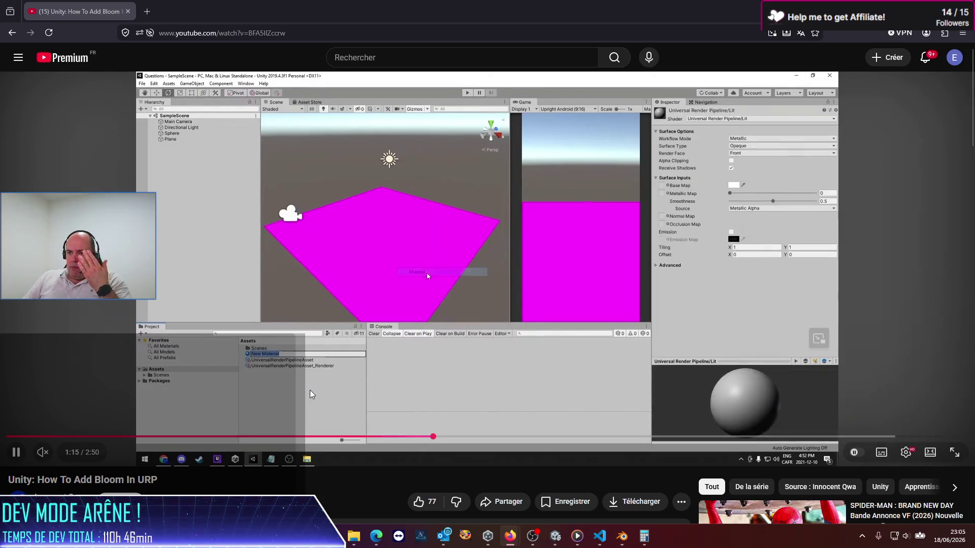
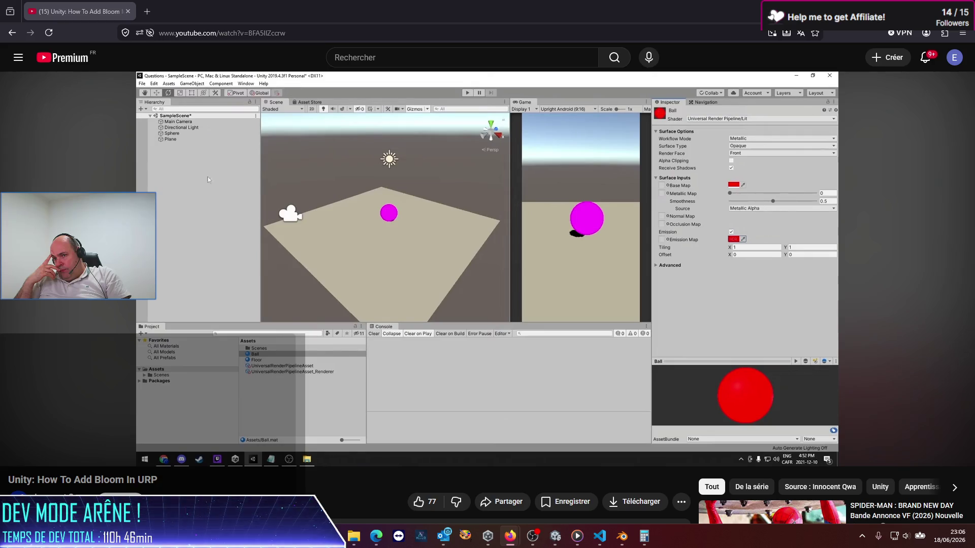
- Pause the URP bloom tutorial video and return to the Unity editor
mouse_move(397, 363)
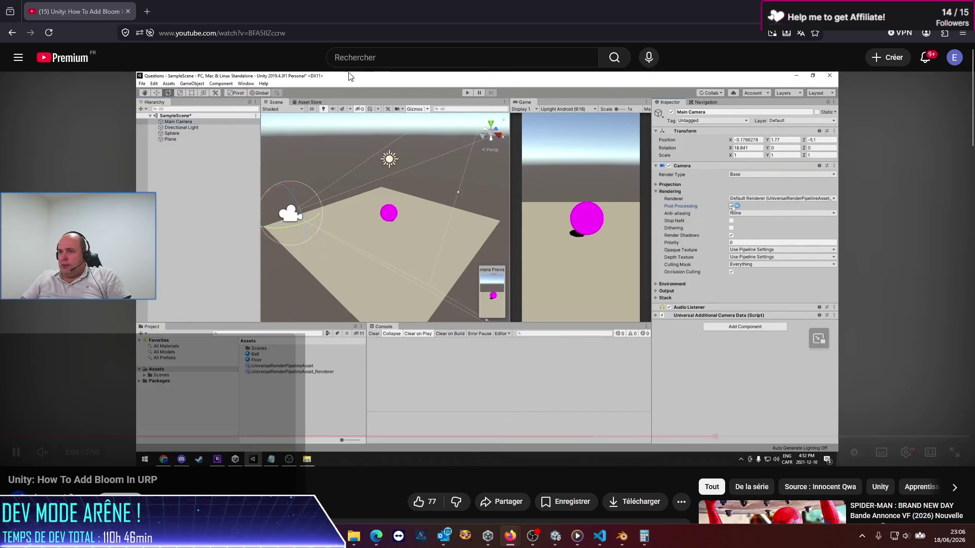
left_click(405, 257)
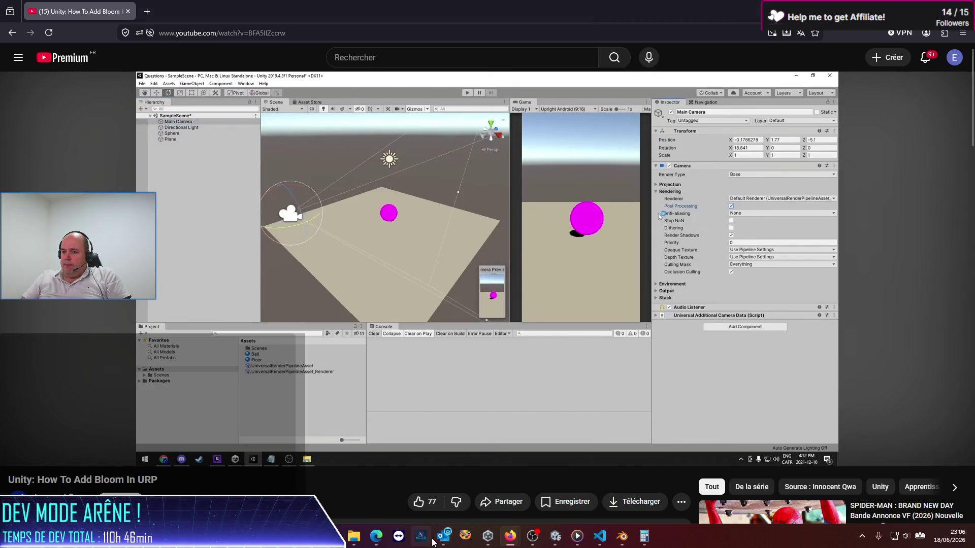
left_click(555, 536)
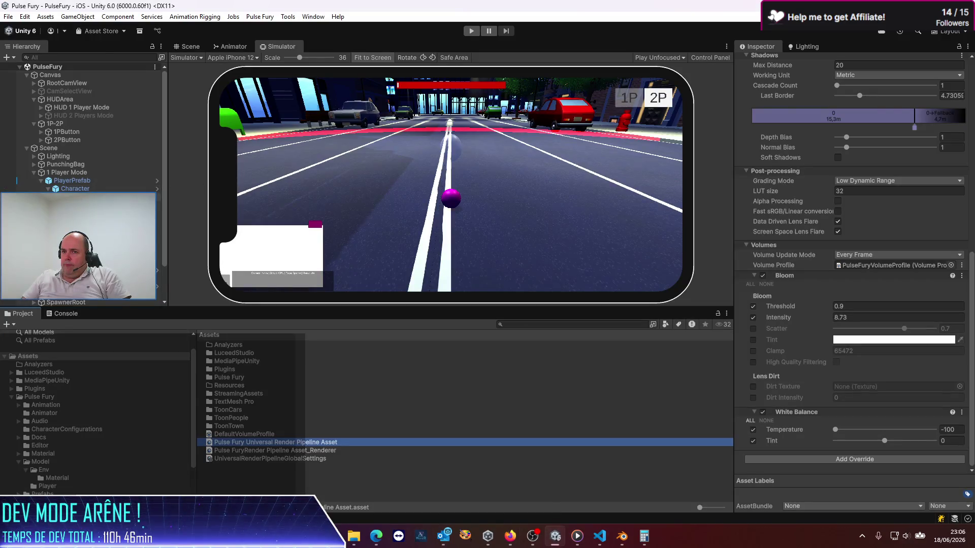
- Try enabling Post Processing on the scene's player camera, then undo it
left_click(157, 233)
scroll(801, 208, "up", 5)
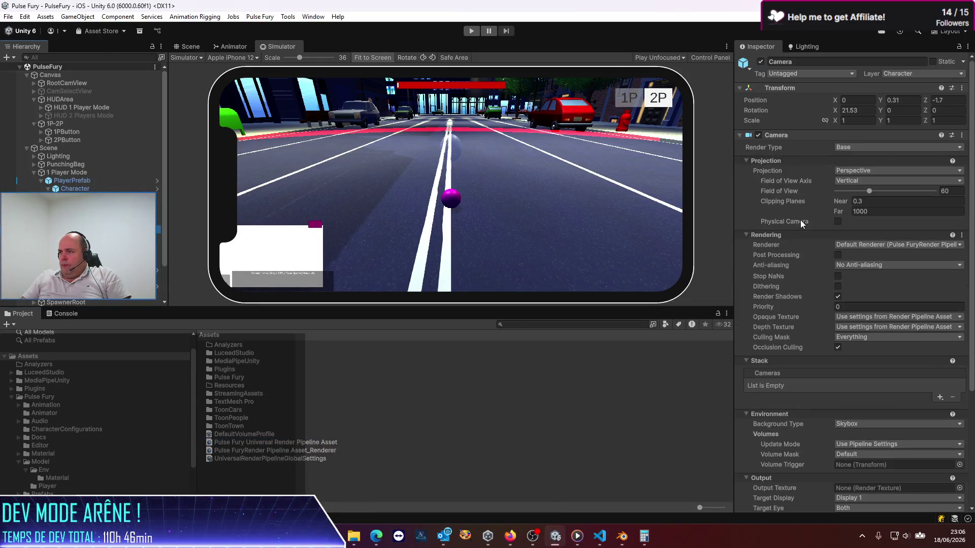
left_click(839, 255)
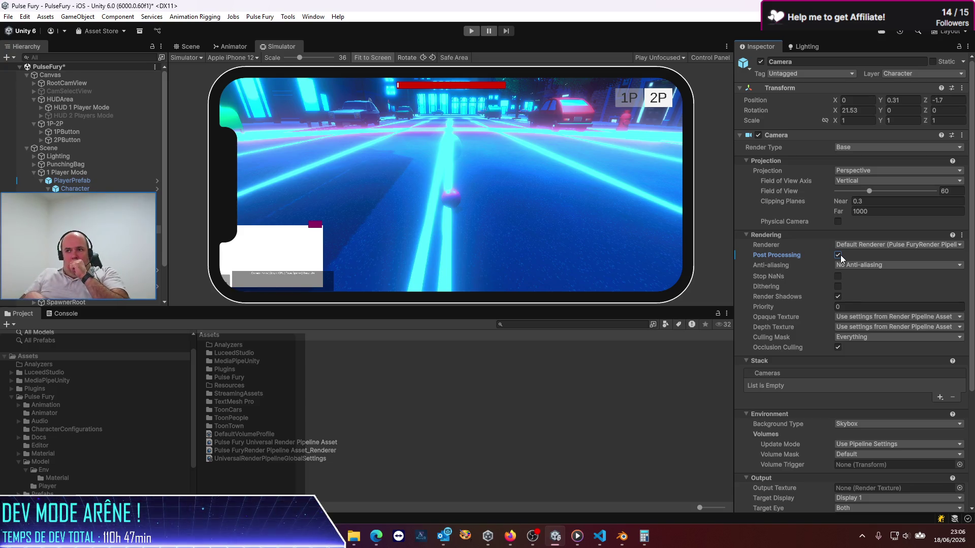
key("ctrl+z")
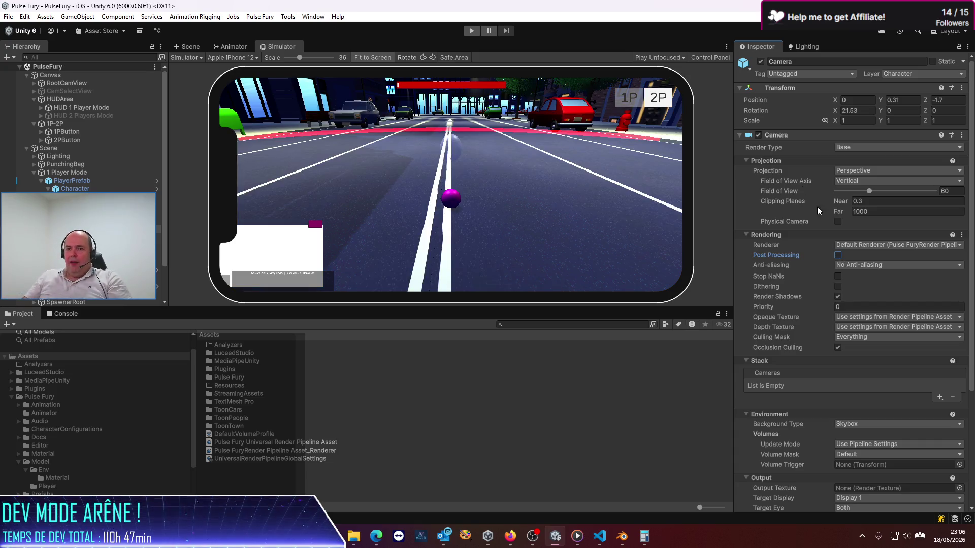
- Enable Post Processing on PlayerPrefab's Camera in Prefab Mode, save, and return to the scene
left_click(94, 181)
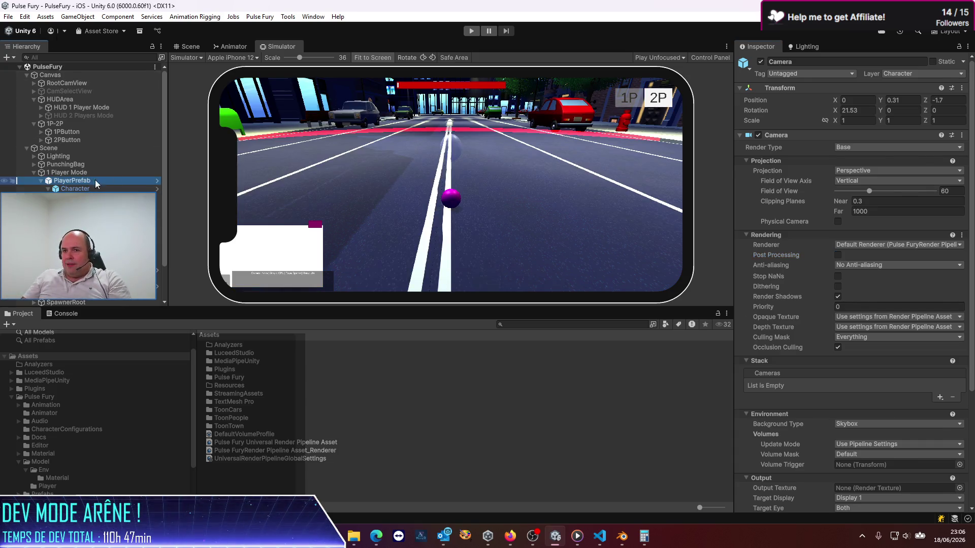
left_click(942, 103)
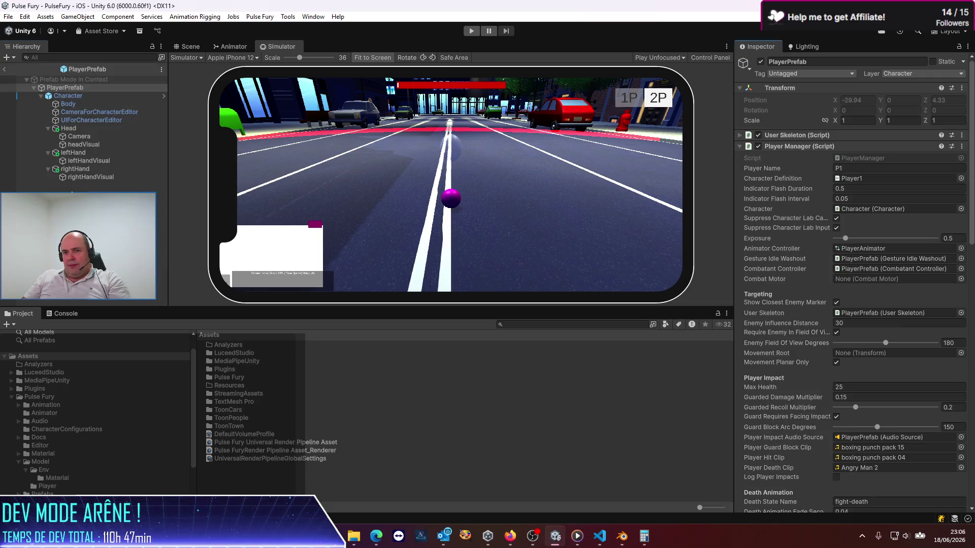
left_click(95, 137)
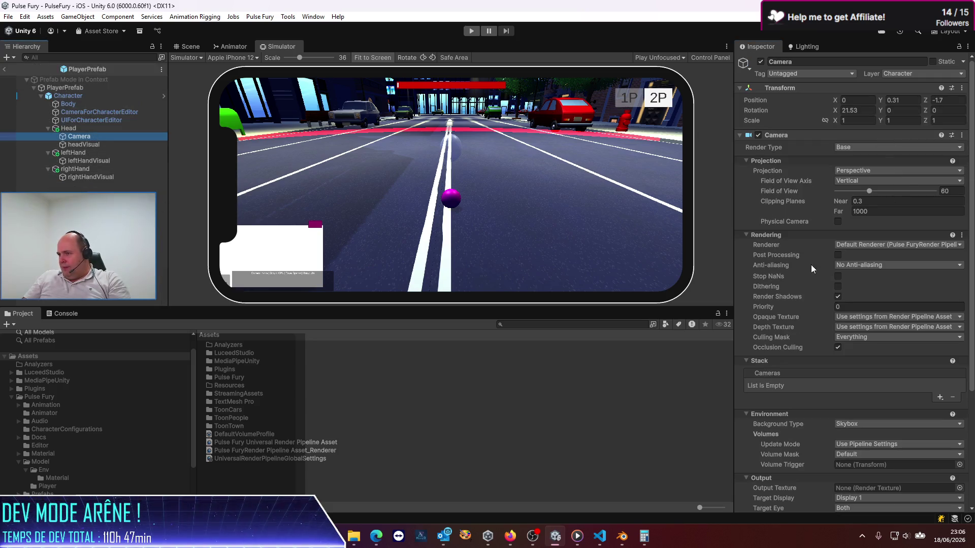
left_click(837, 255)
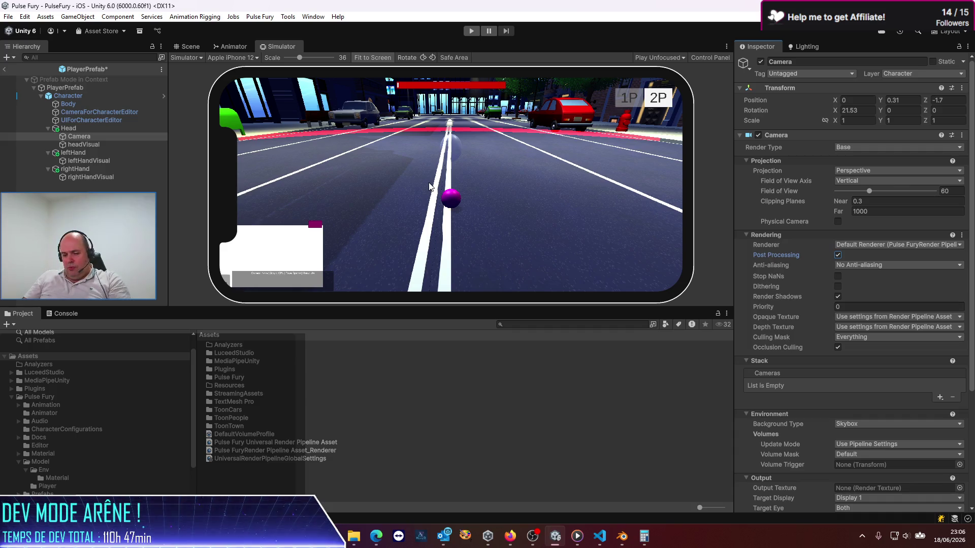
key("ctrl+s")
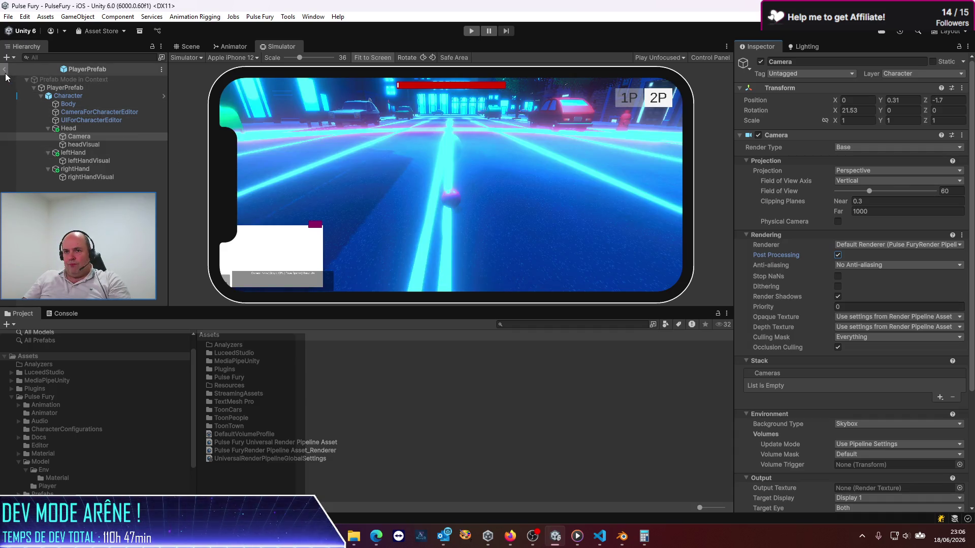
left_click(4, 69)
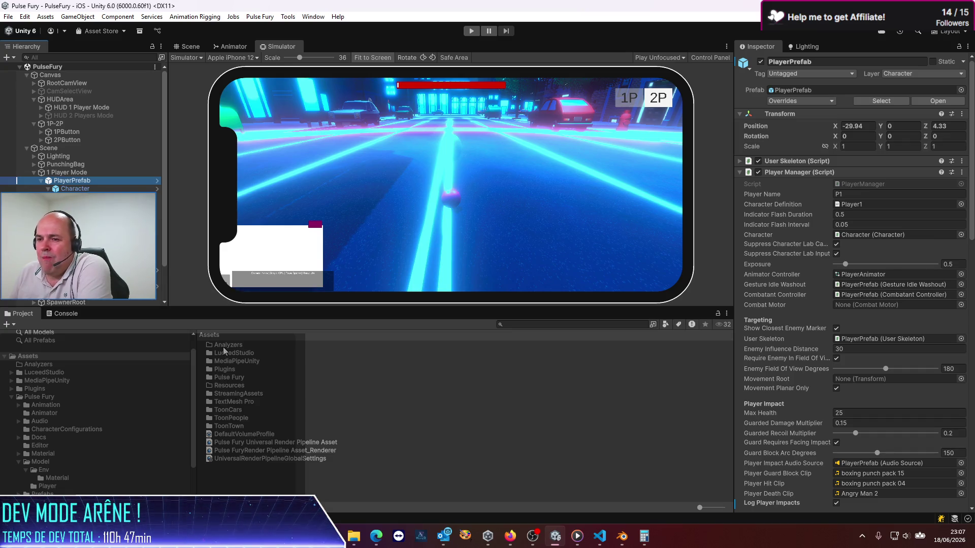
- Remove the White Balance override from the Pulse Fury pipeline asset's volume profile
left_click(285, 444)
scroll(781, 351, "down", 10)
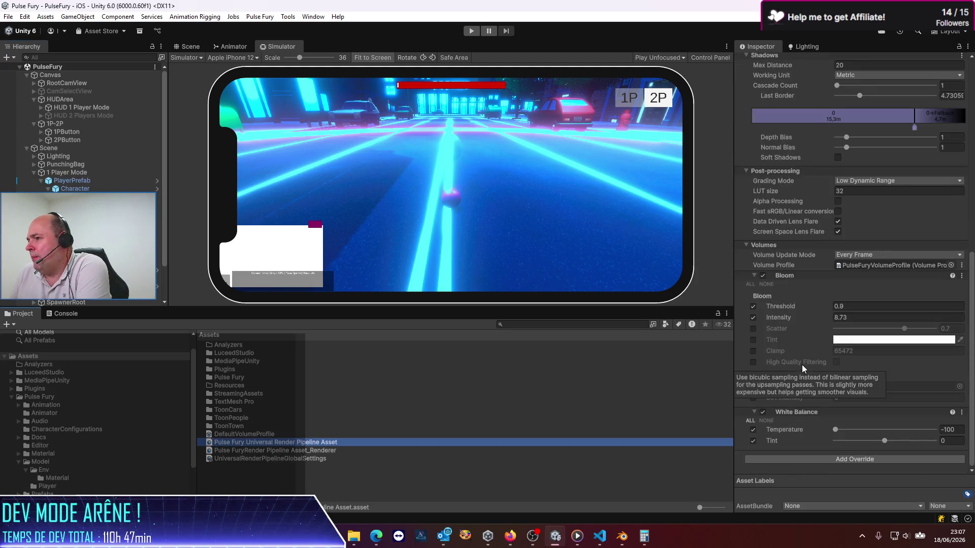
left_click(961, 413)
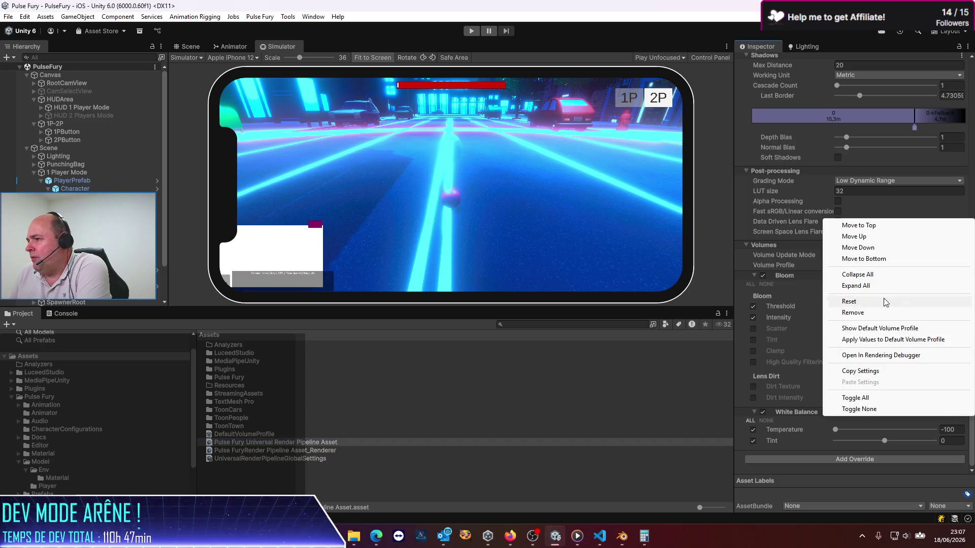
left_click(858, 312)
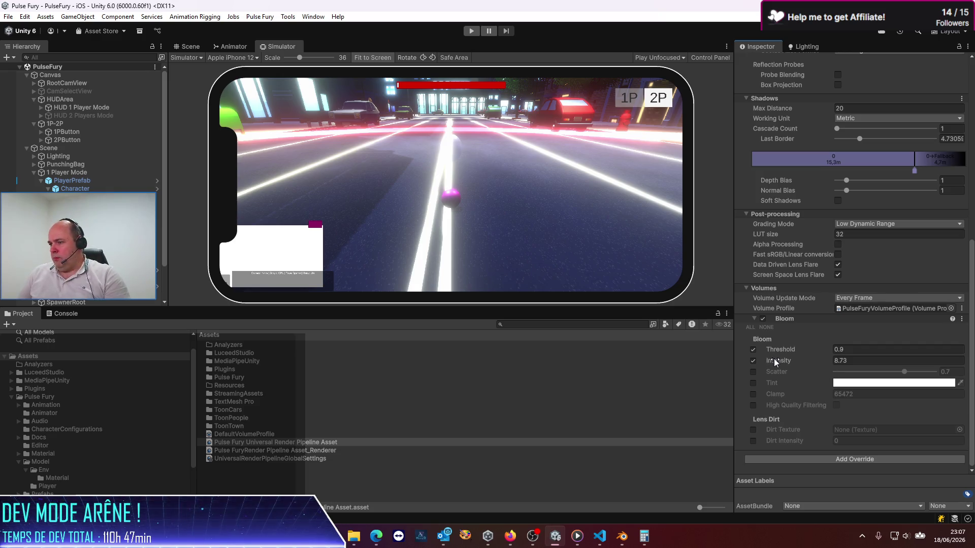
- Stop overriding Bloom Threshold and lower Bloom Intensity to 3.33
left_click(752, 350)
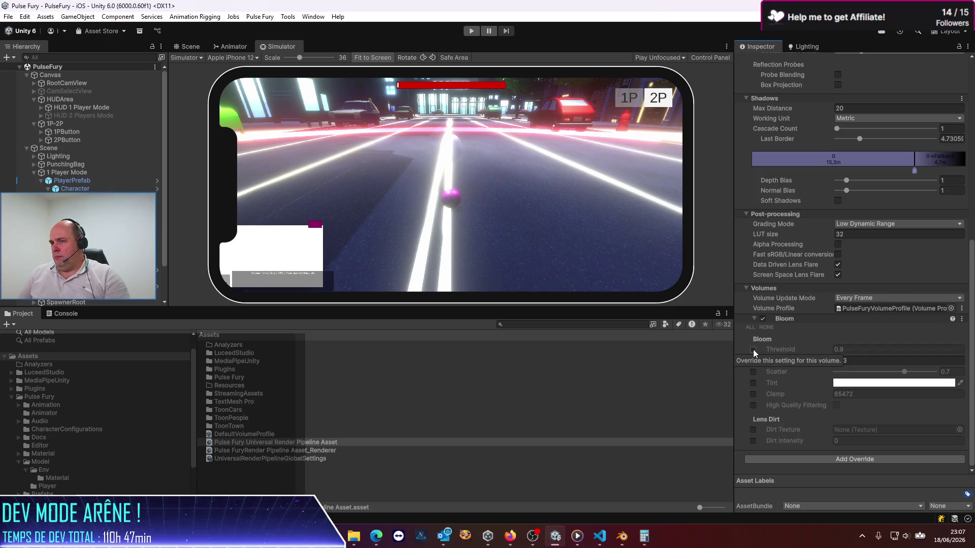
mouse_move(789, 365)
left_mouse_down()
mouse_move(651, 366)
mouse_move(717, 368)
mouse_move(689, 365)
left_mouse_up()
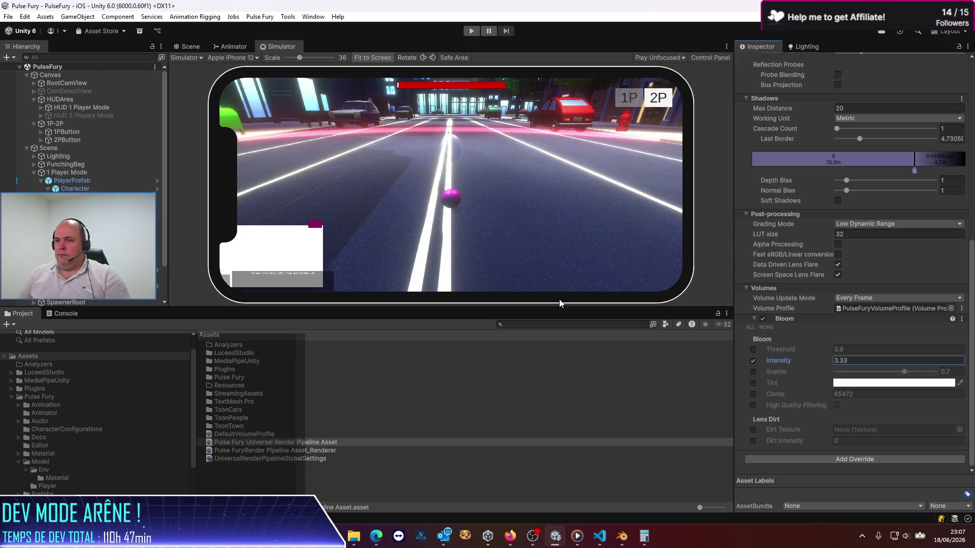
left_click(853, 461)
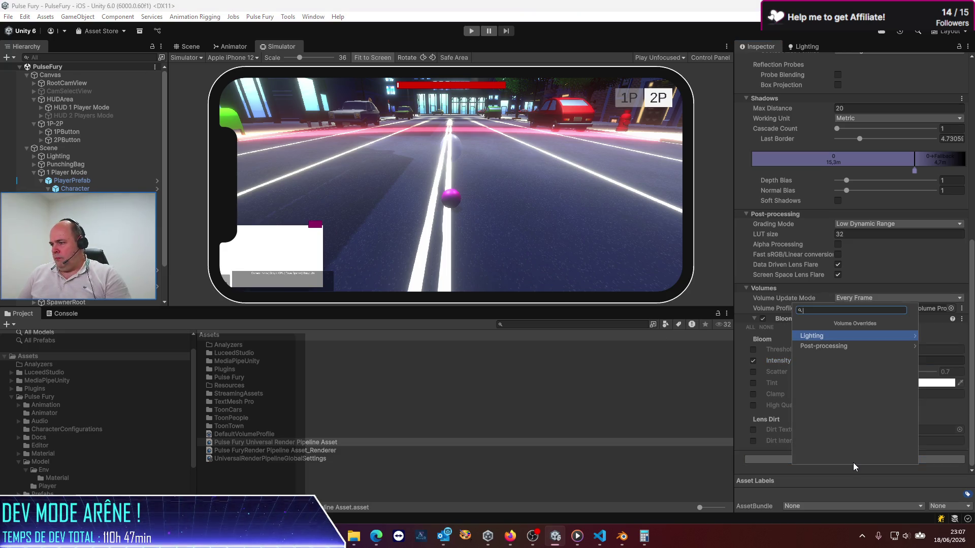
- Add a White Balance override from the Post-processing category
left_click(894, 338)
left_click(799, 327)
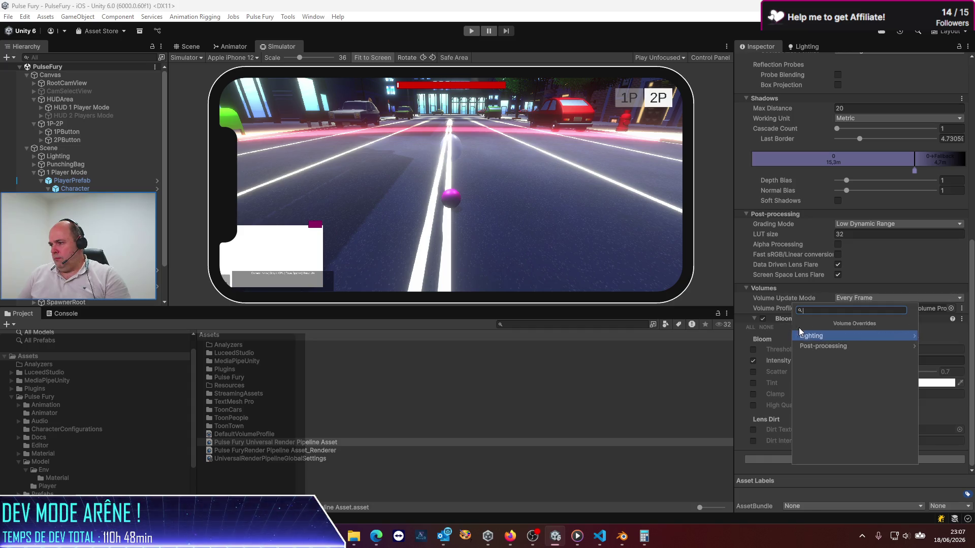
left_click(833, 345)
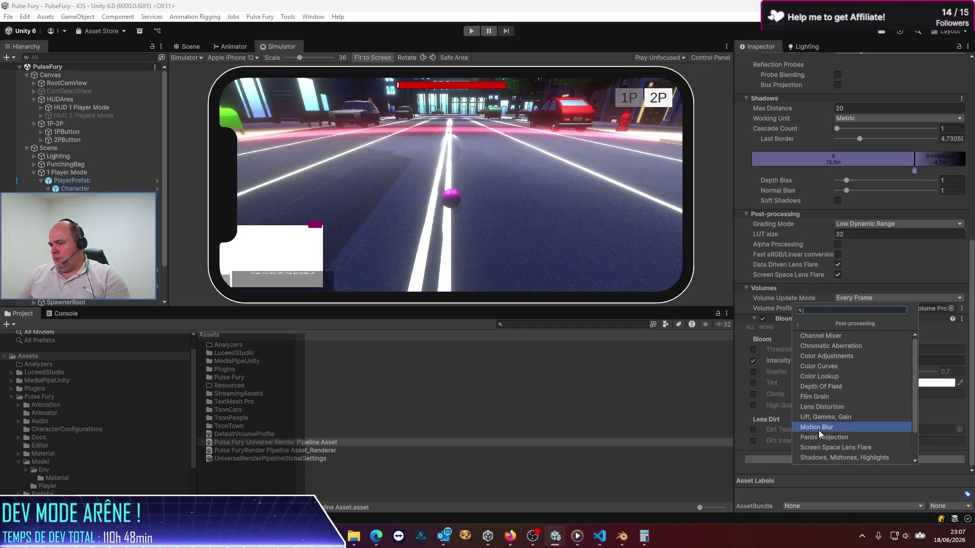
scroll(817, 436, "down", 2)
left_click(820, 460)
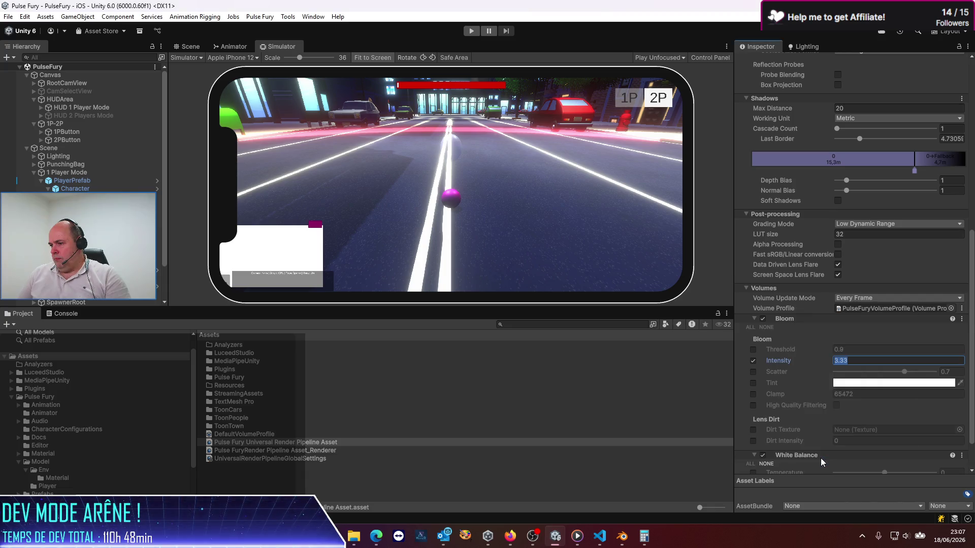
scroll(787, 434, "down", 2)
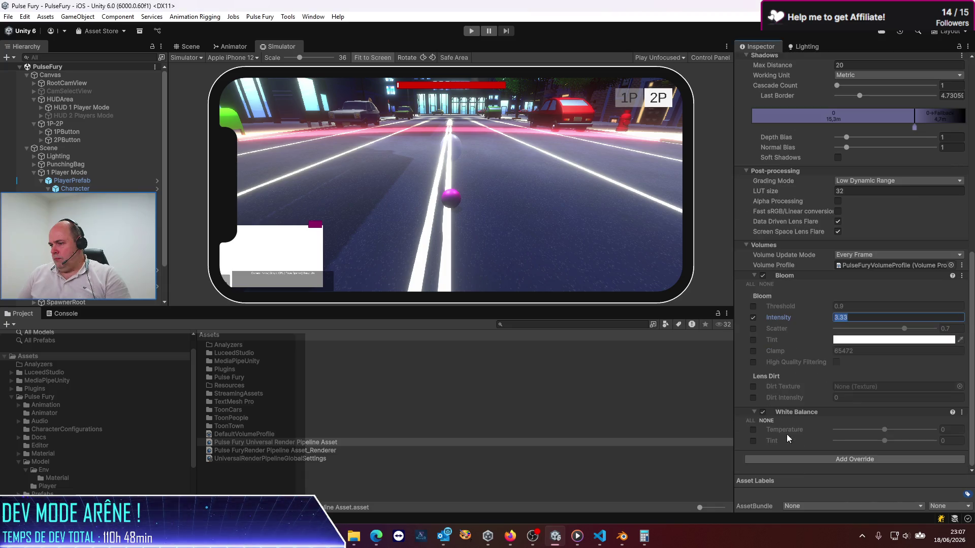
- Set the White Balance Tint to -100 and frame the city street in the Scene view
left_click(753, 441)
left_click(884, 442)
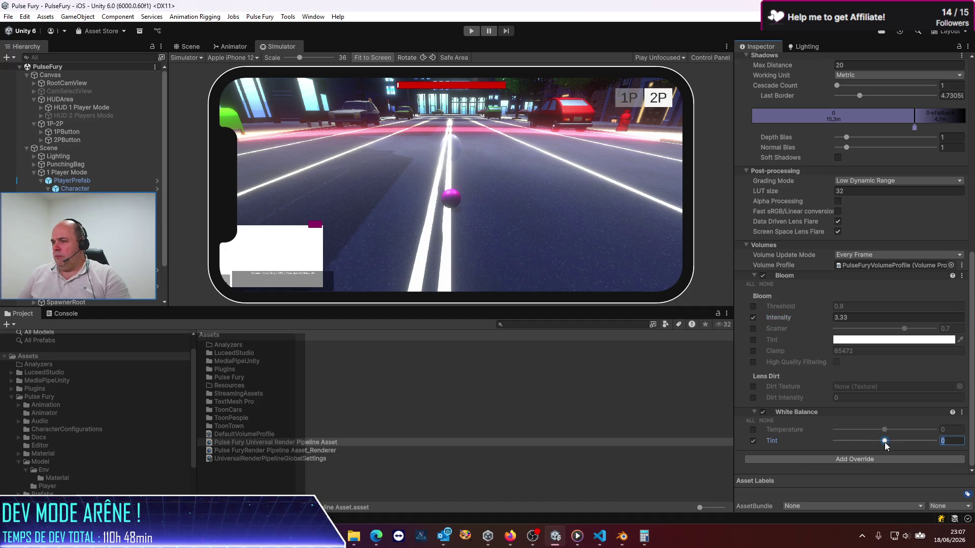
mouse_move(897, 442)
left_mouse_down()
mouse_move(936, 441)
mouse_move(835, 440)
left_mouse_up()
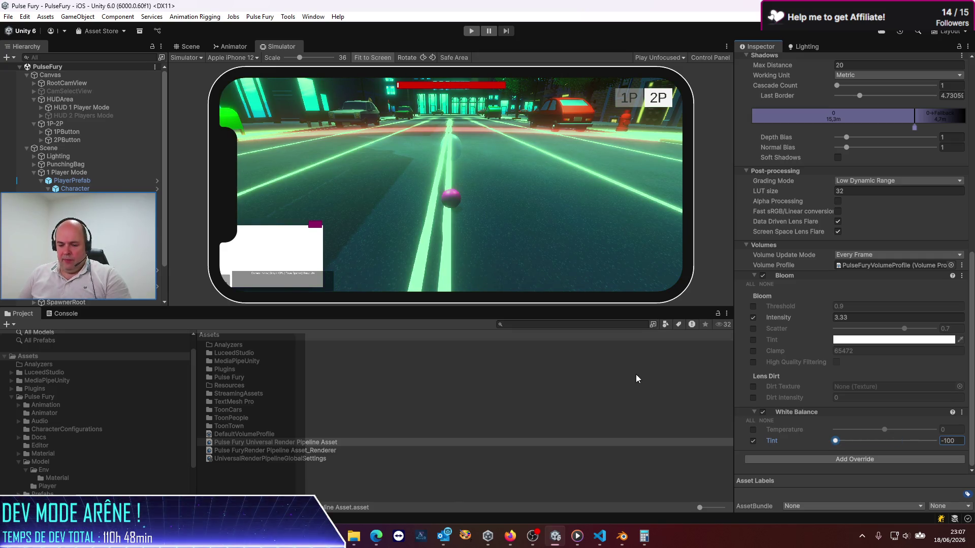
left_click(192, 46)
key("f")
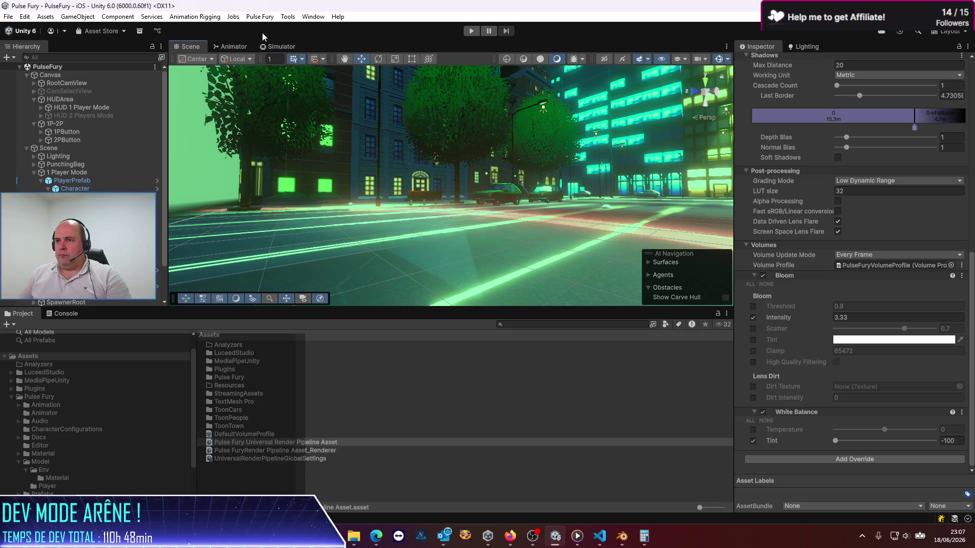
- Play the game in the phone simulator, disable White Balance, then stop Play mode
left_click(239, 55)
left_click(234, 46)
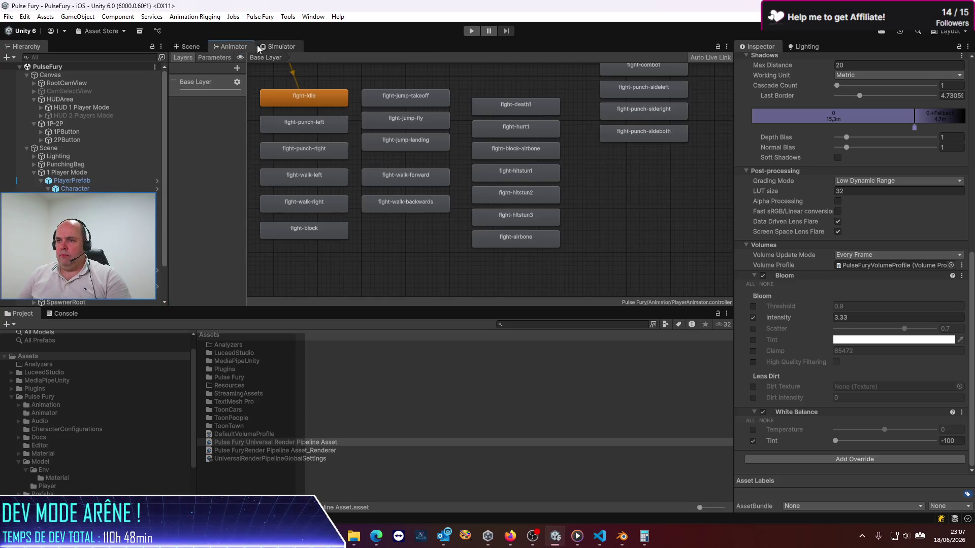
left_click(261, 47)
left_click(472, 31)
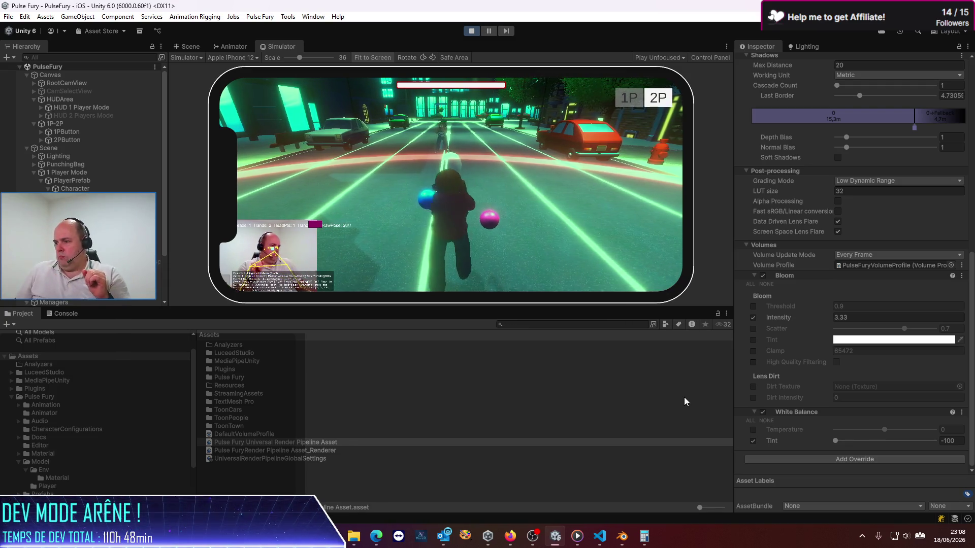
left_click(763, 412)
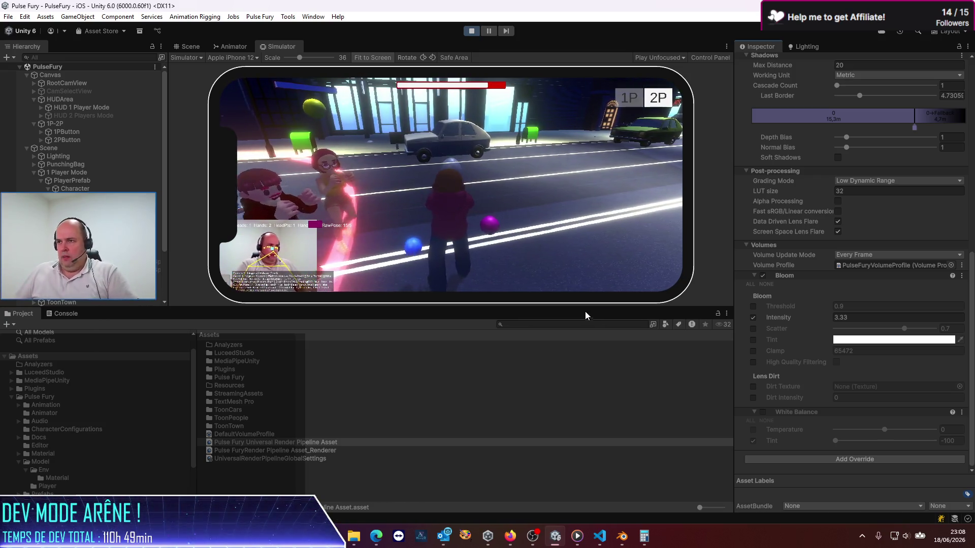
left_click(471, 30)
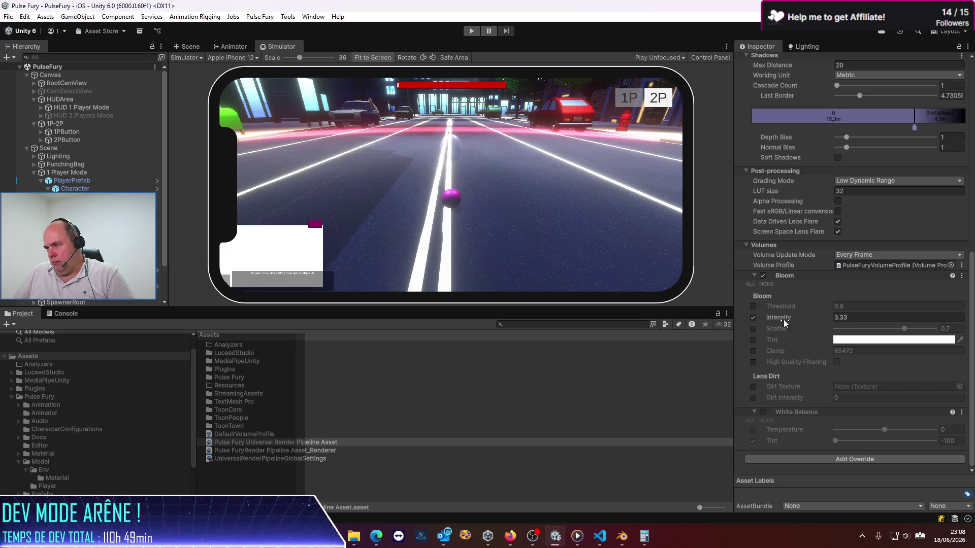
- Lower Bloom intensity to 1.78 and replace White Balance Tint with Temperature 76
left_click_drag(784, 319, 757, 324)
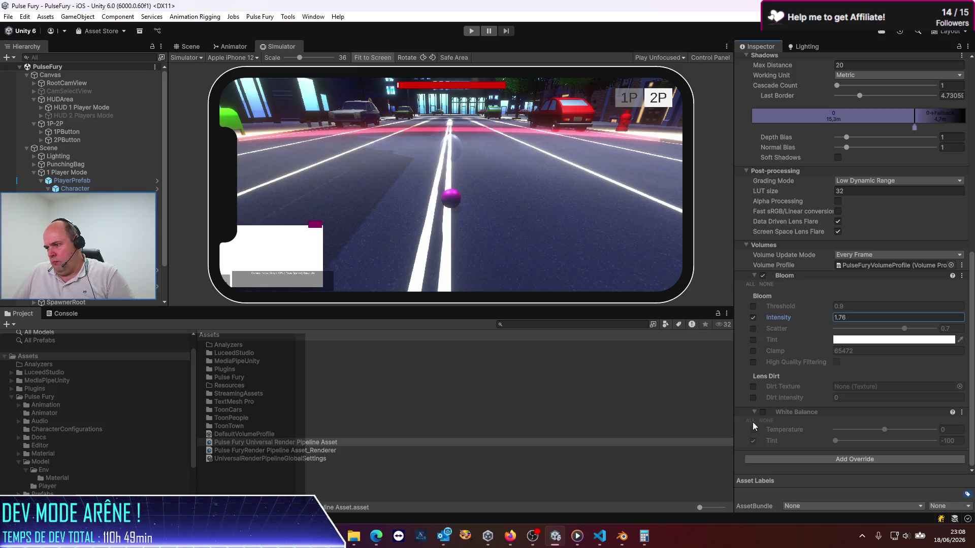
left_click(763, 412)
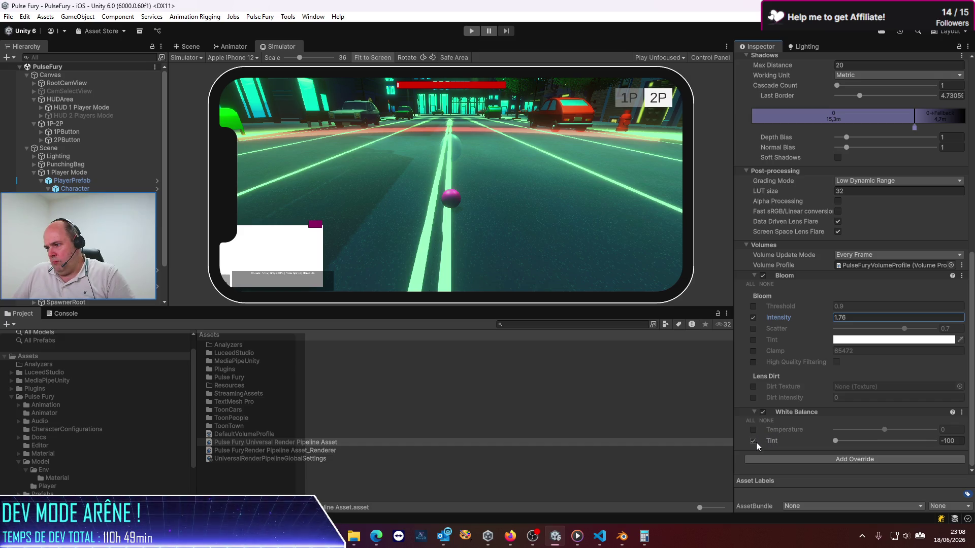
left_click(755, 442)
left_click(752, 429)
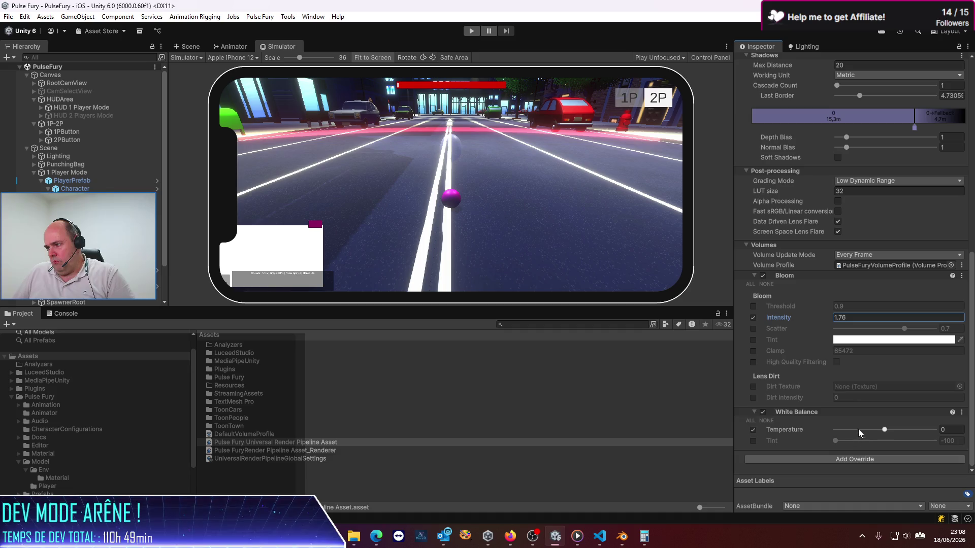
left_click_drag(884, 430, 947, 440)
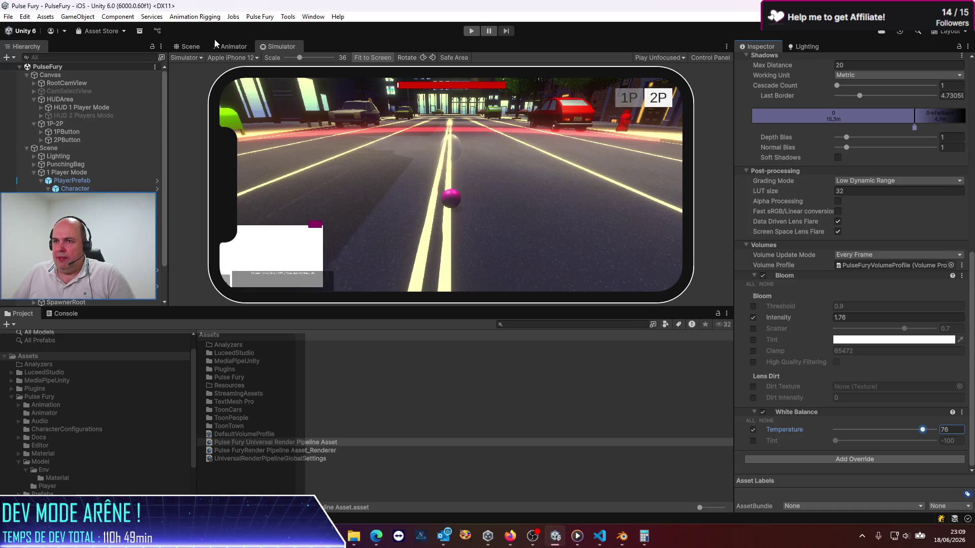
left_click(189, 46)
mouse_move(290, 82)
left_mouse_down()
mouse_move(800, 194)
mouse_move(808, 190)
mouse_move(797, 161)
left_mouse_up()
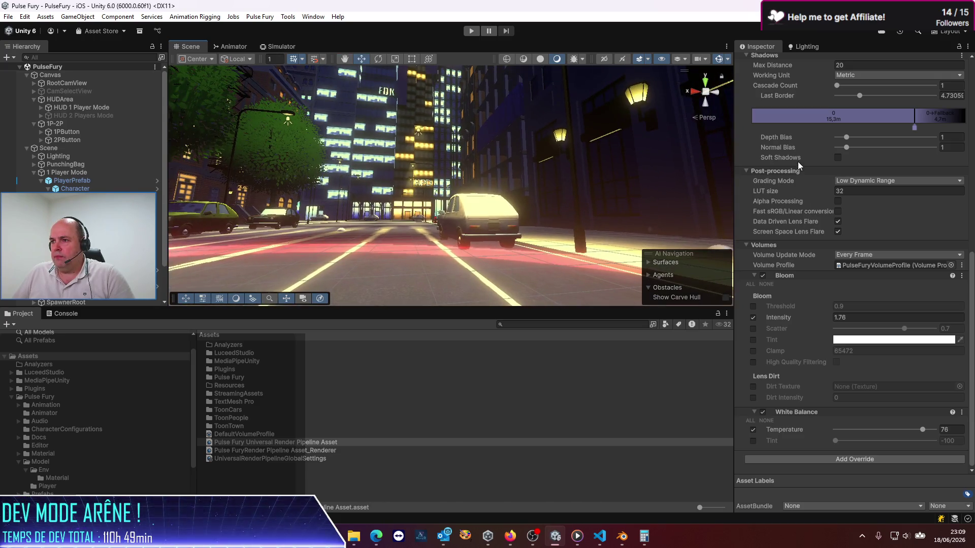
- Disable White Balance and its Temperature override, keeping the Bloom Intensity override on
left_click(753, 430)
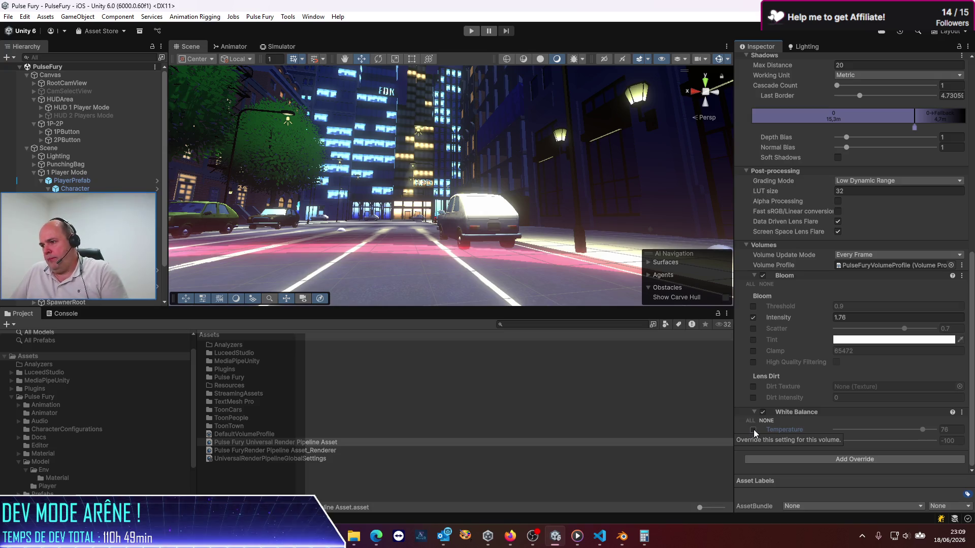
left_click(762, 413)
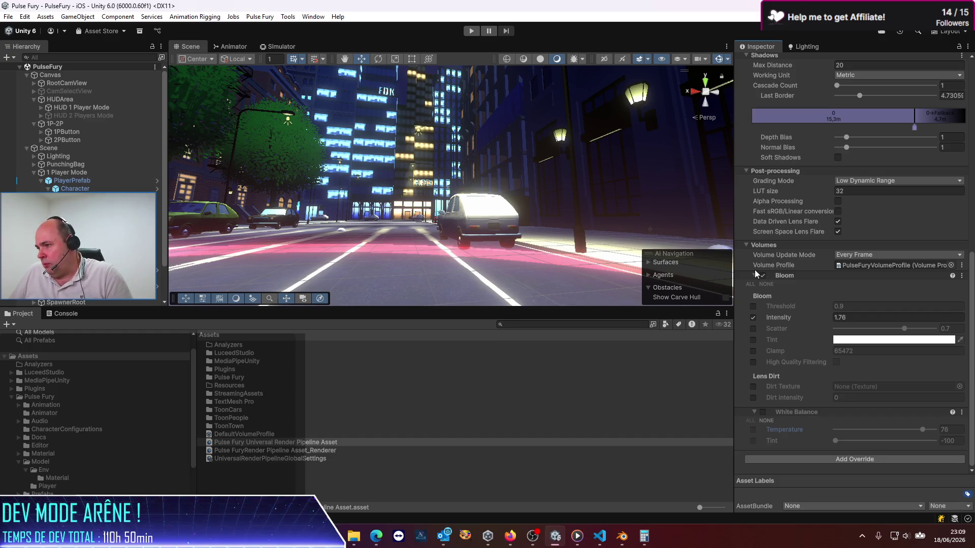
left_click(753, 318)
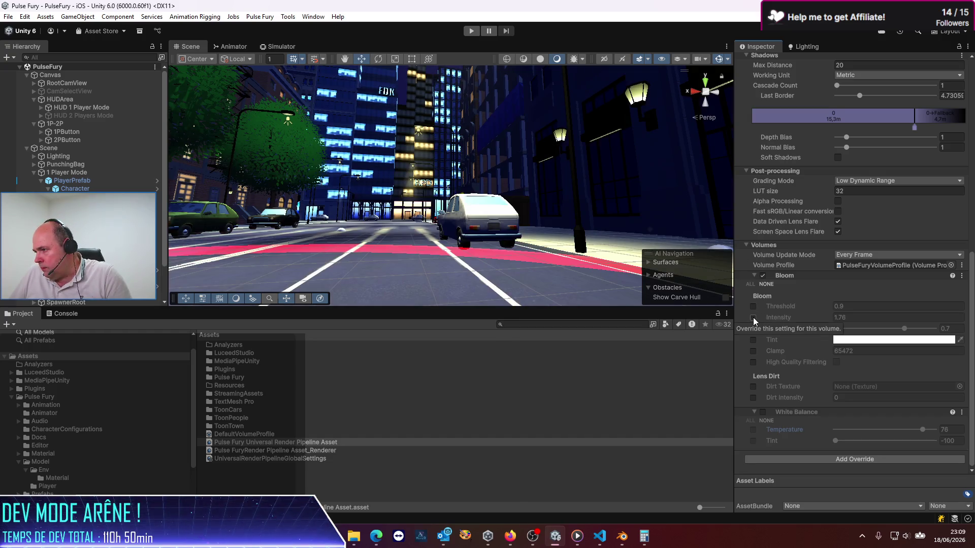
left_click(754, 318)
- Override Bloom Scatter near 0.4 and preview the glow in the phone simulator
left_click(752, 328)
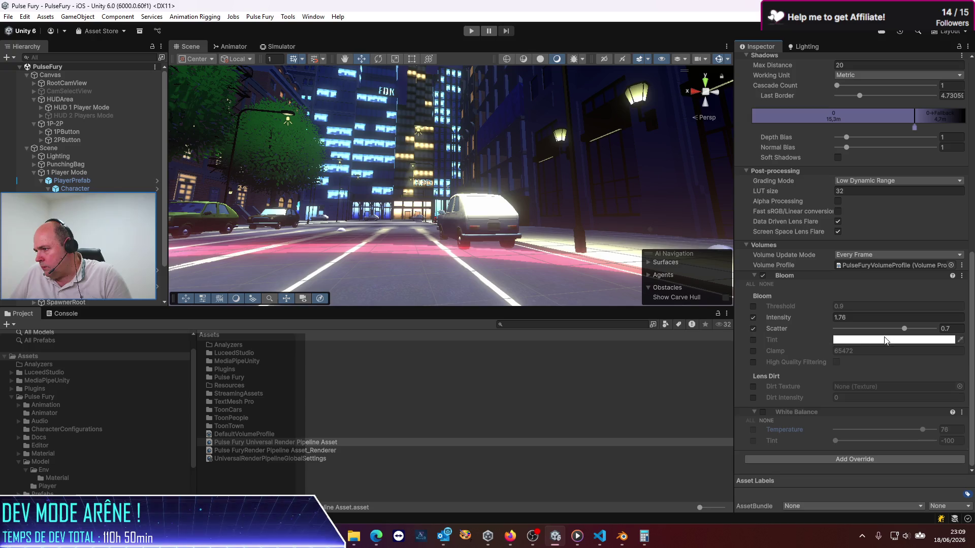
mouse_move(905, 333)
left_mouse_down()
mouse_move(846, 343)
mouse_move(952, 349)
mouse_move(874, 346)
left_mouse_up()
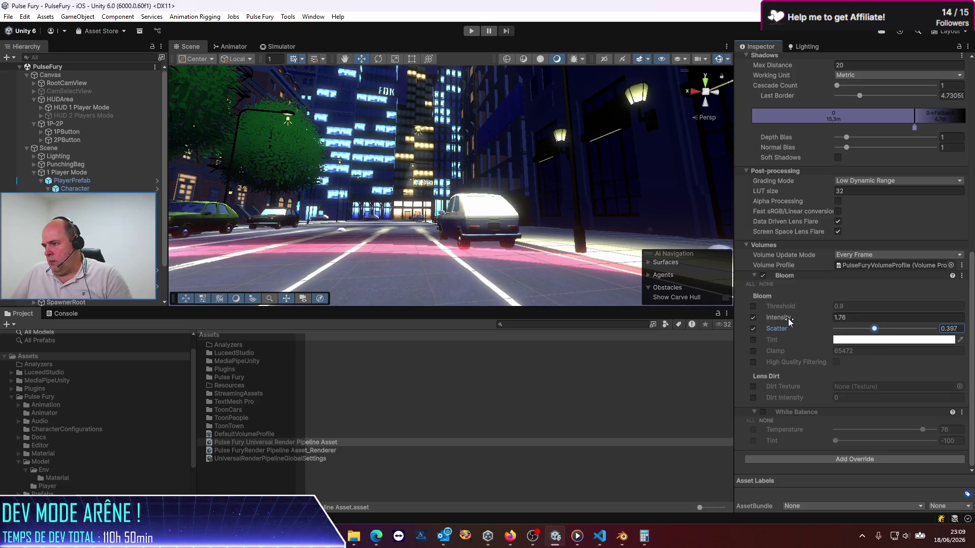
mouse_move(787, 318)
left_mouse_down()
mouse_move(814, 320)
mouse_move(782, 318)
left_mouse_up()
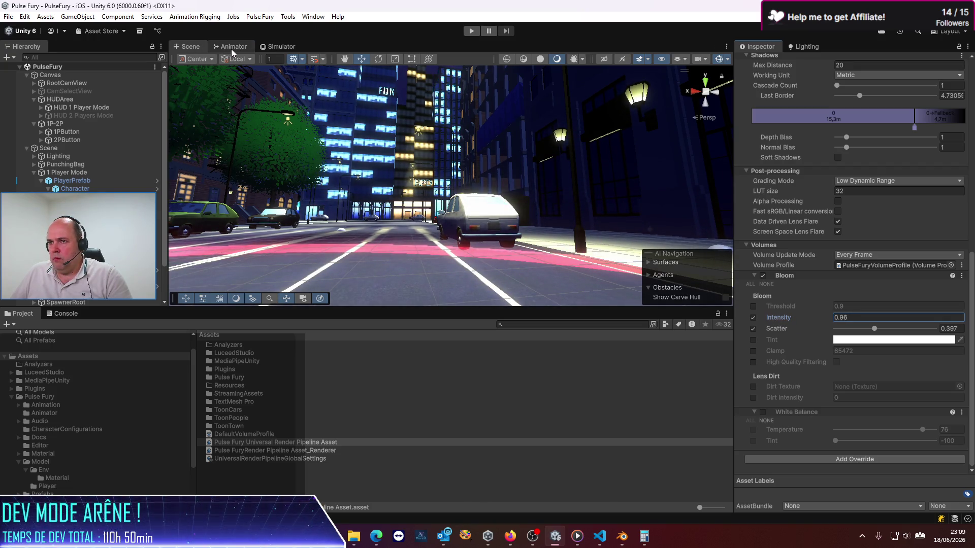
left_click(230, 46)
left_click(276, 46)
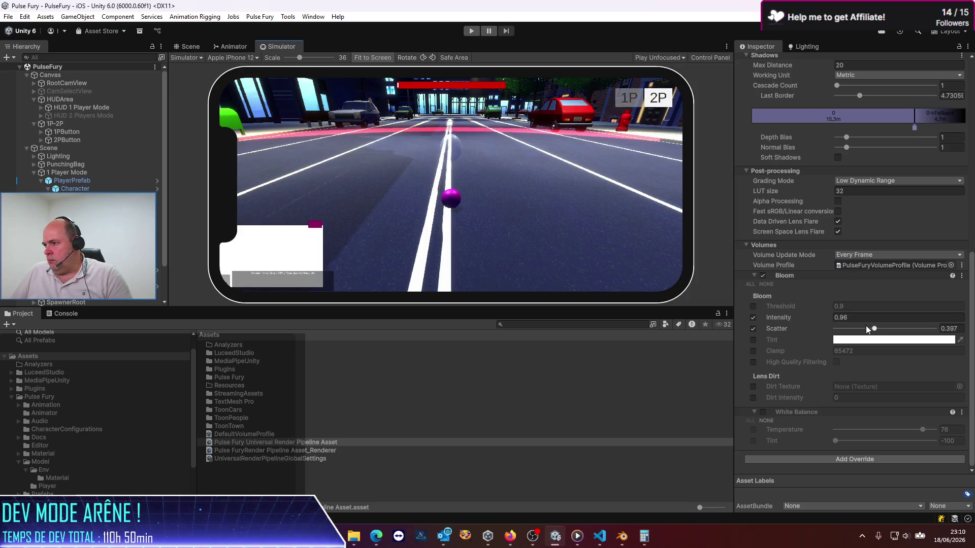
mouse_move(874, 331)
left_mouse_down()
mouse_move(860, 331)
mouse_move(879, 333)
left_mouse_up()
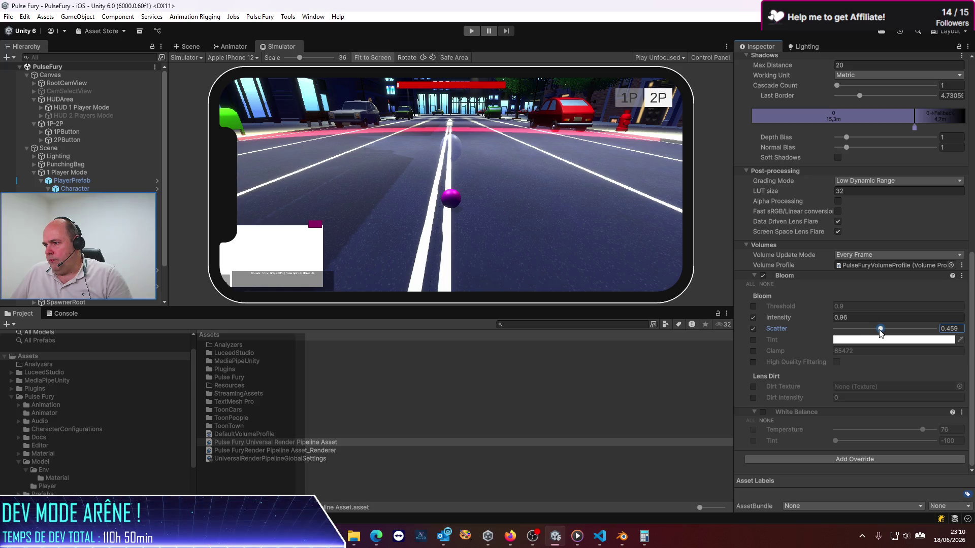
- Try a Bloom Threshold override then drop it; set intensity 2.22 and scatter 0.49
left_click(754, 305)
mouse_move(793, 307)
left_mouse_down()
mouse_move(809, 307)
mouse_move(794, 307)
left_mouse_up()
left_click(754, 306)
left_click(757, 303)
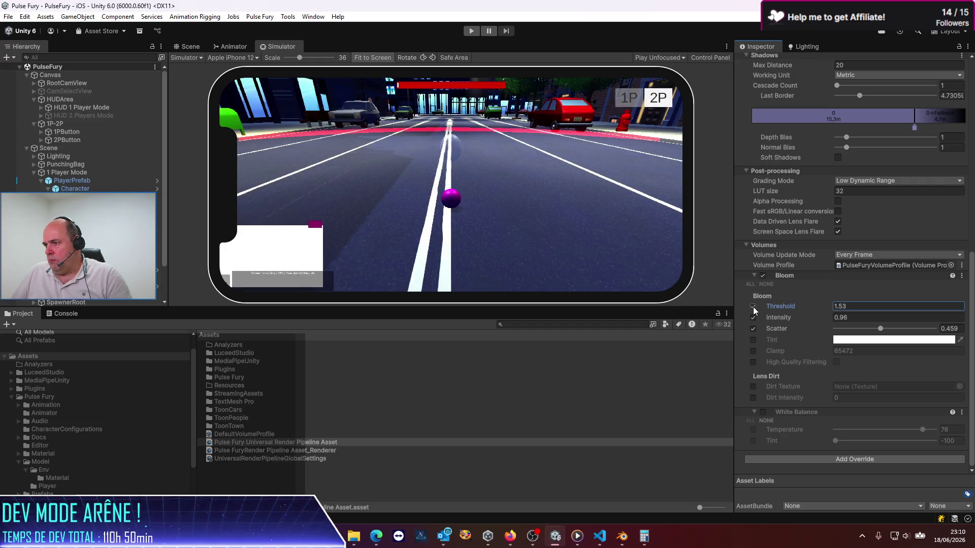
left_click(753, 307)
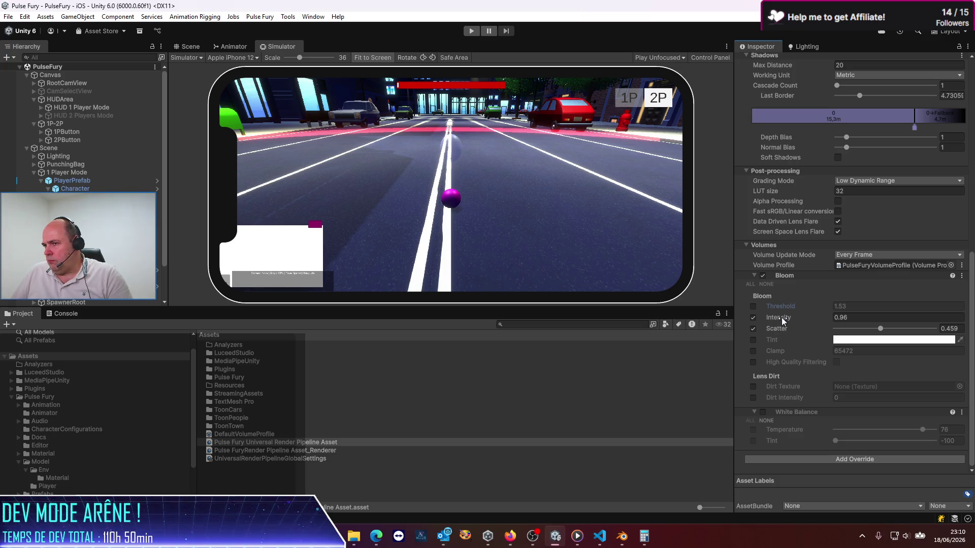
mouse_move(781, 318)
left_mouse_down()
mouse_move(871, 313)
mouse_move(805, 318)
left_mouse_up()
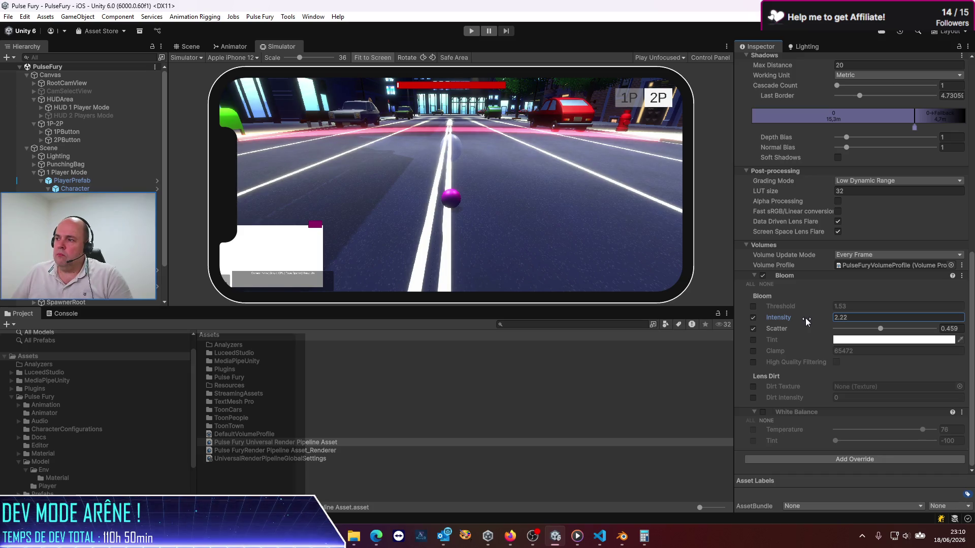
mouse_move(880, 330)
left_mouse_down()
mouse_move(917, 329)
mouse_move(881, 323)
left_mouse_up()
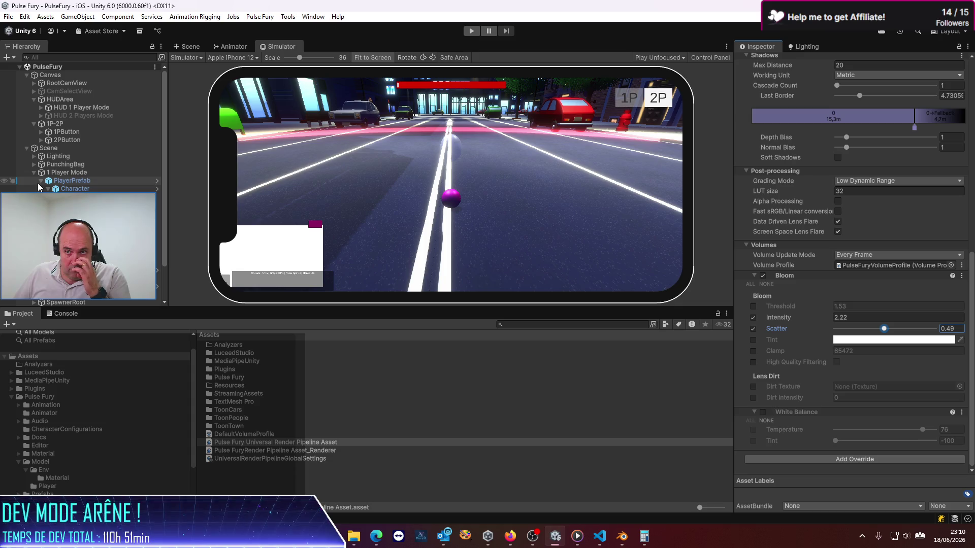
- Select the Master Clock and preview the dawn, day, sunset and night lighting presets
left_click(66, 229)
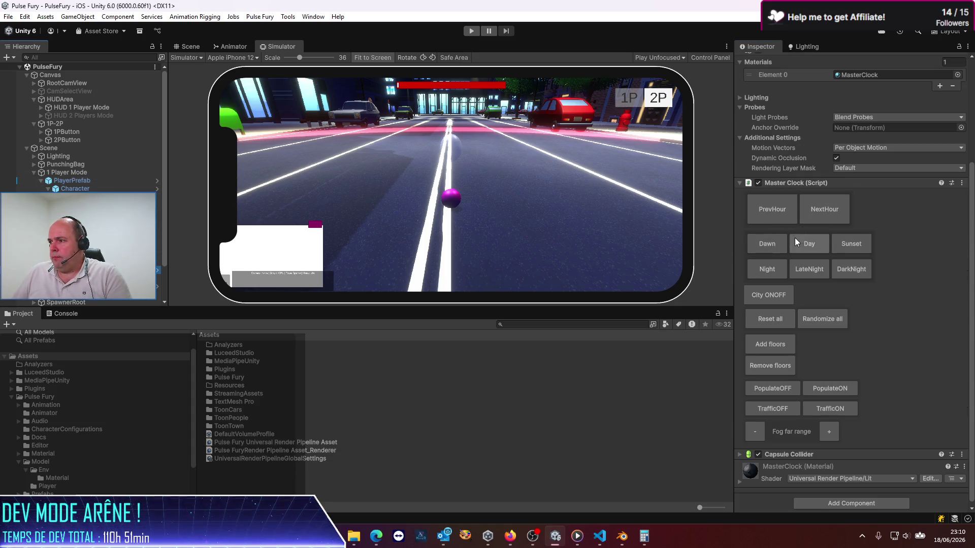
left_click(778, 246)
left_click(806, 245)
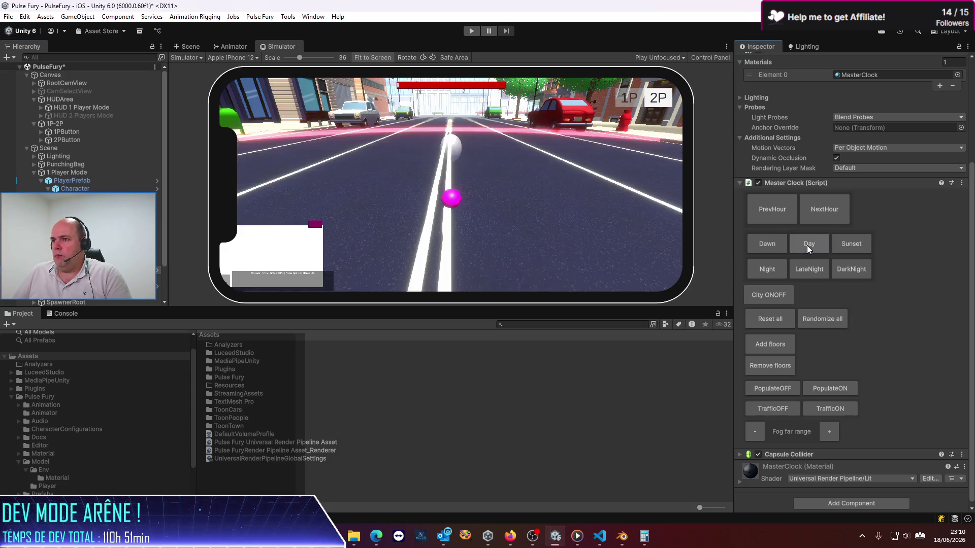
left_click(843, 243)
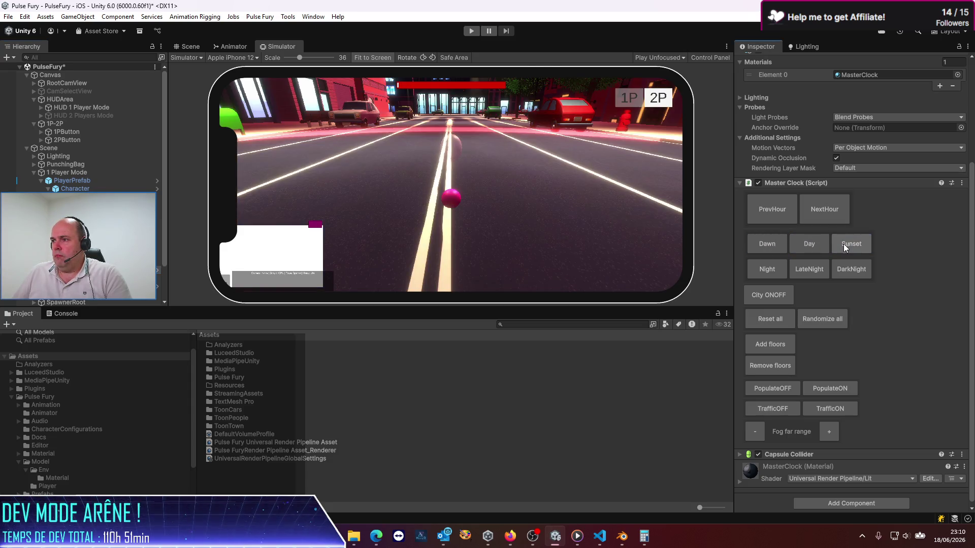
left_click(772, 272)
left_click(814, 272)
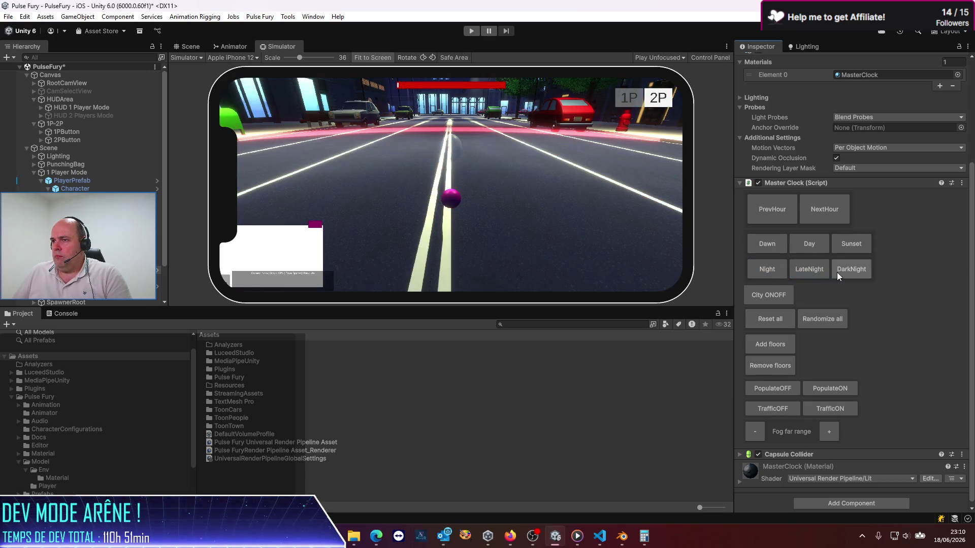
left_click(853, 272)
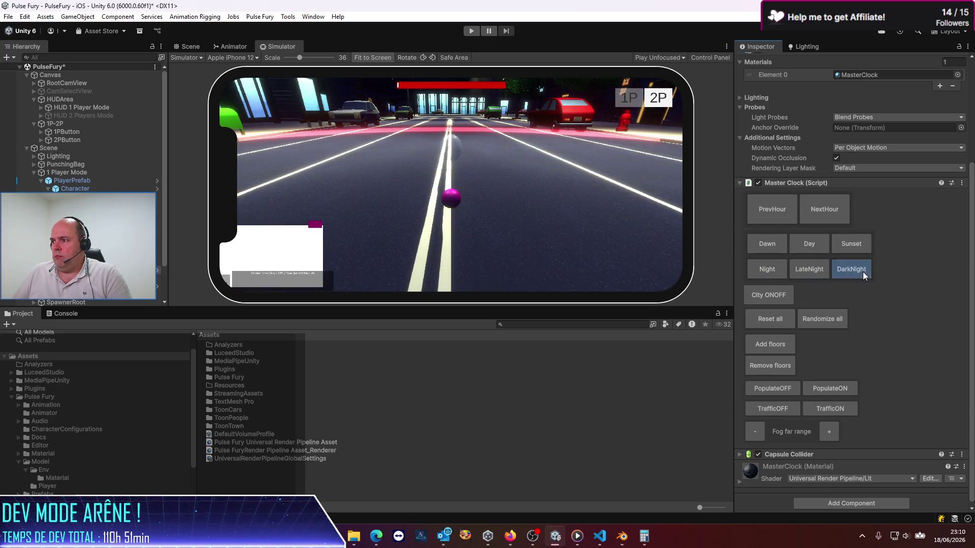
- Cycle dawn, night, day, sunset and night again, end on daytime, and enter Play mode
left_click(775, 244)
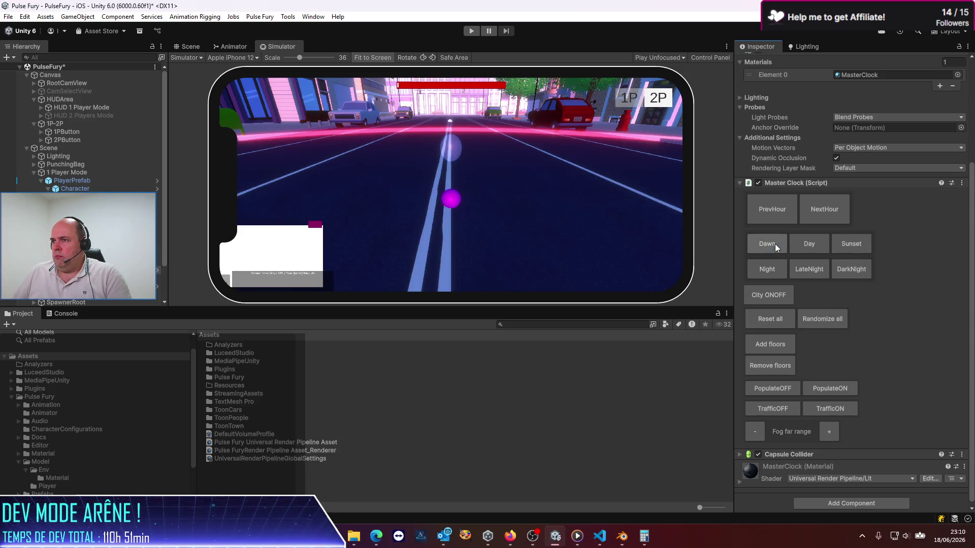
left_click(772, 266)
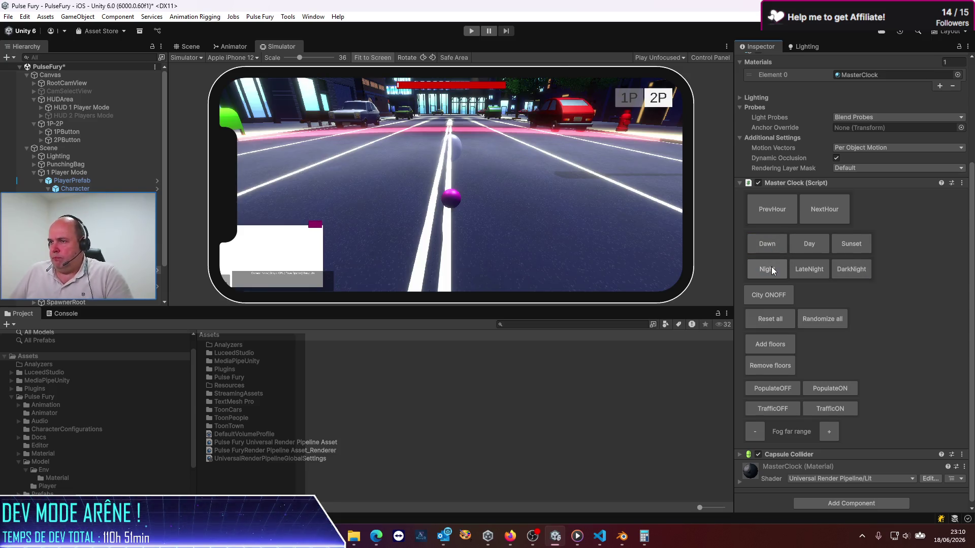
left_click(811, 246)
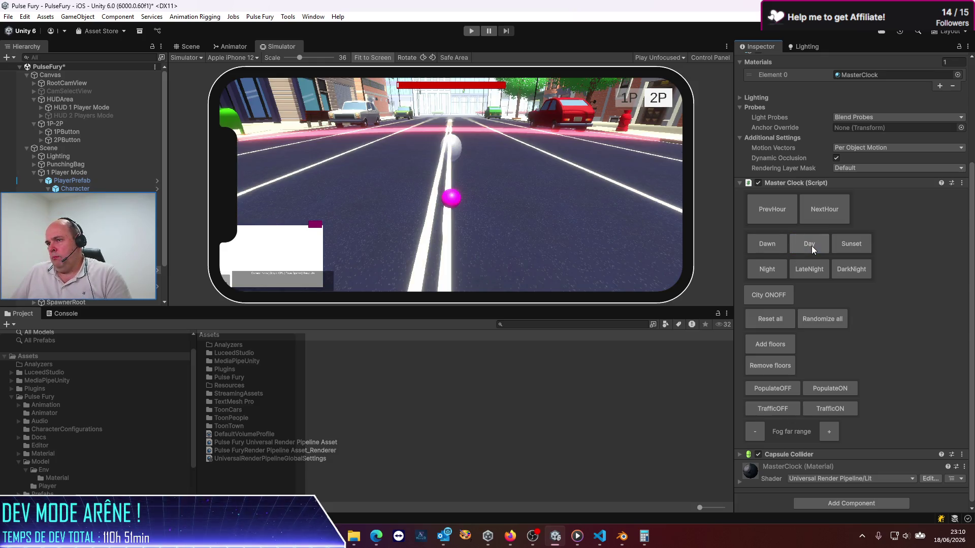
left_click(846, 237)
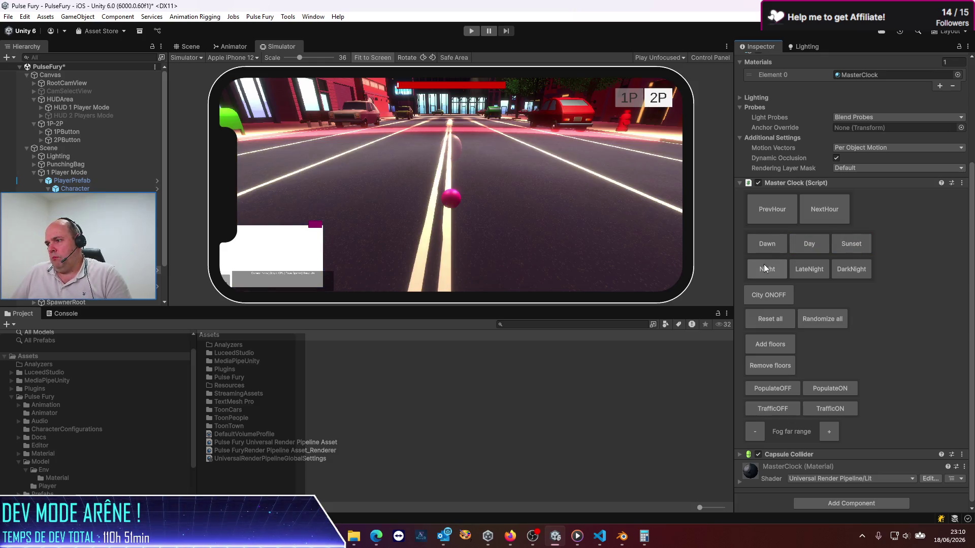
left_click(765, 269)
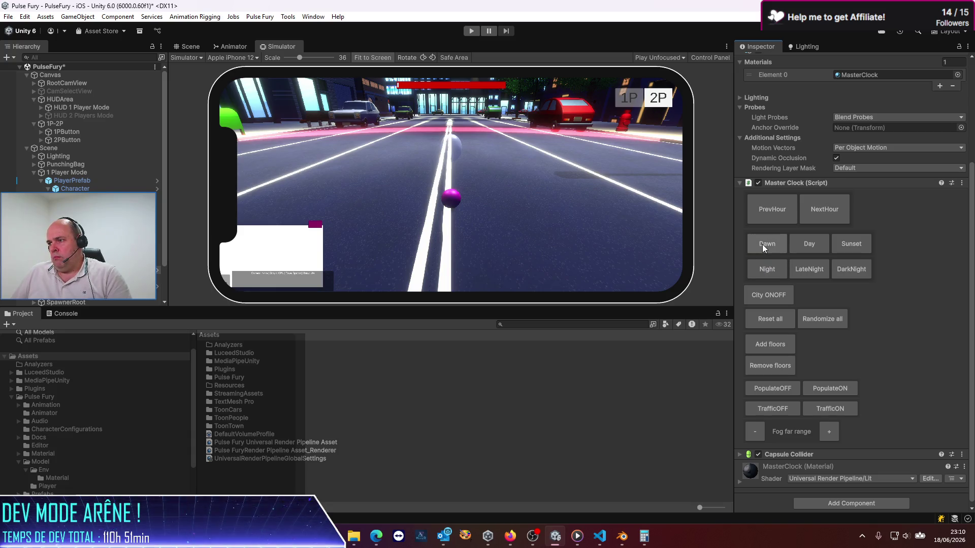
left_click(808, 244)
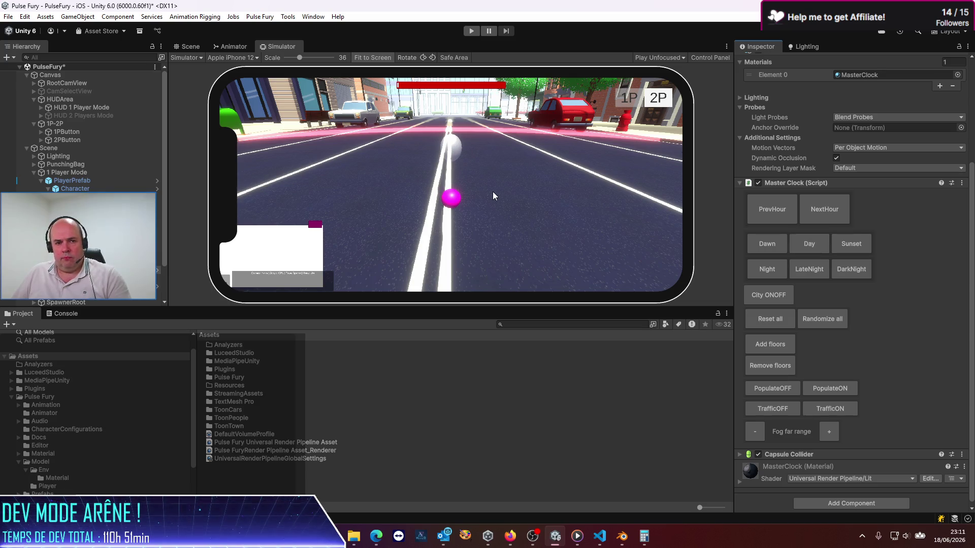
left_click(471, 31)
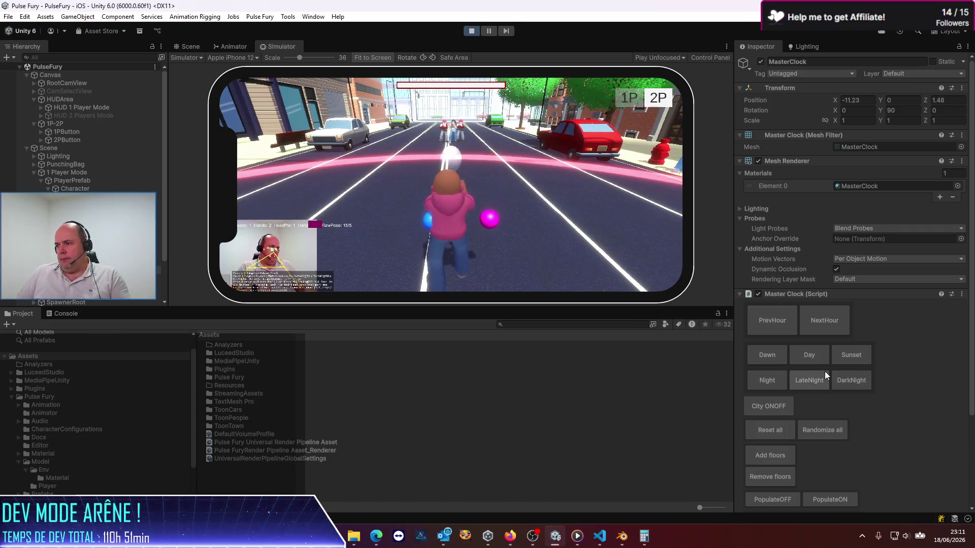
- Bring up the Pulse Fury Universal Render Pipeline Asset and scroll to its Bloom override at intensity 2.22
scroll(818, 367, "down", 5)
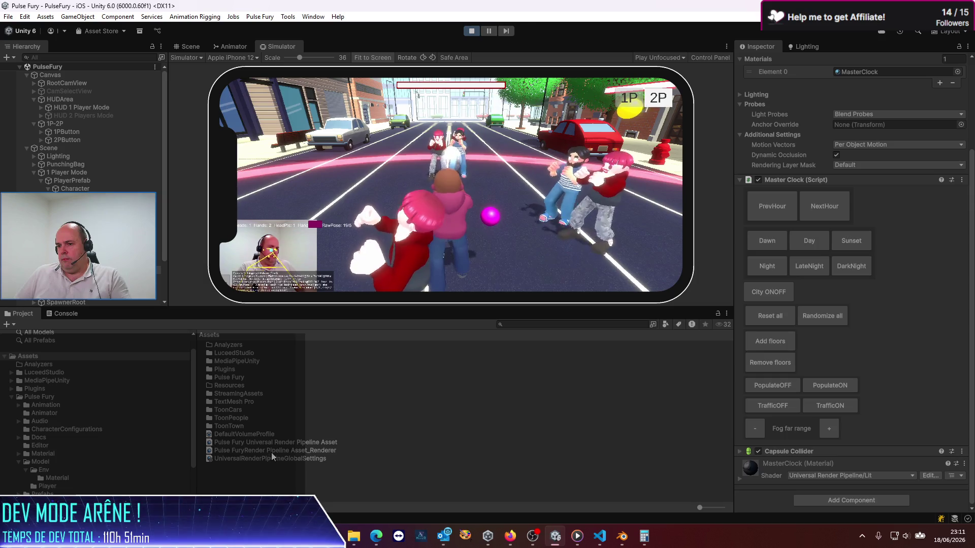
left_click(276, 443)
scroll(812, 391, "down", 10)
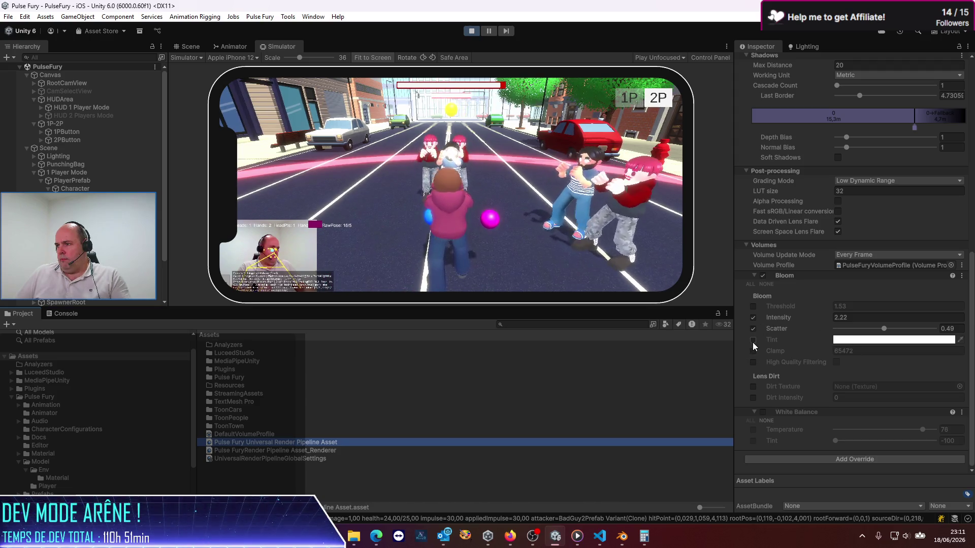
- Pick a warm orange colour for the Bloom Tint override
left_click(752, 341)
left_click(924, 340)
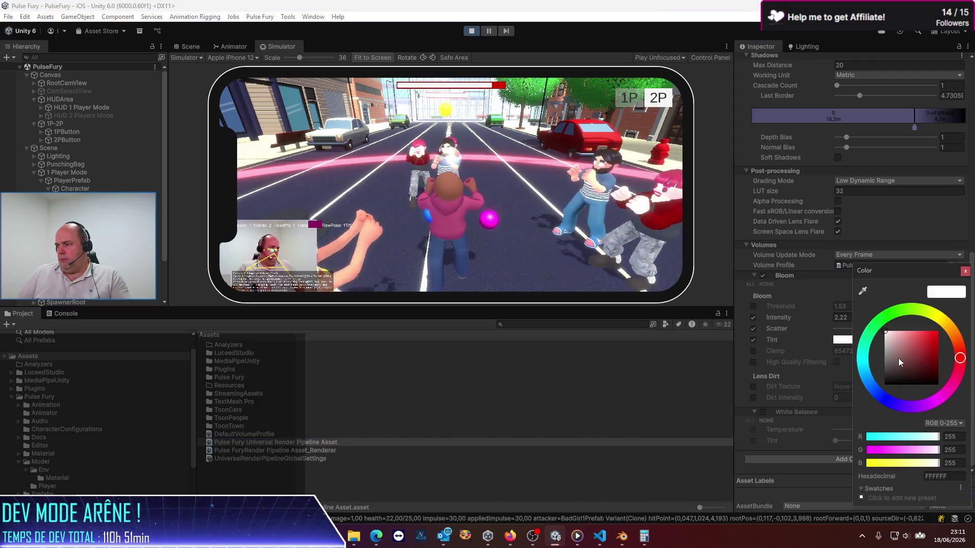
left_click(954, 333)
mouse_move(929, 355)
left_mouse_down()
mouse_move(938, 345)
mouse_move(900, 331)
mouse_move(919, 306)
left_mouse_up()
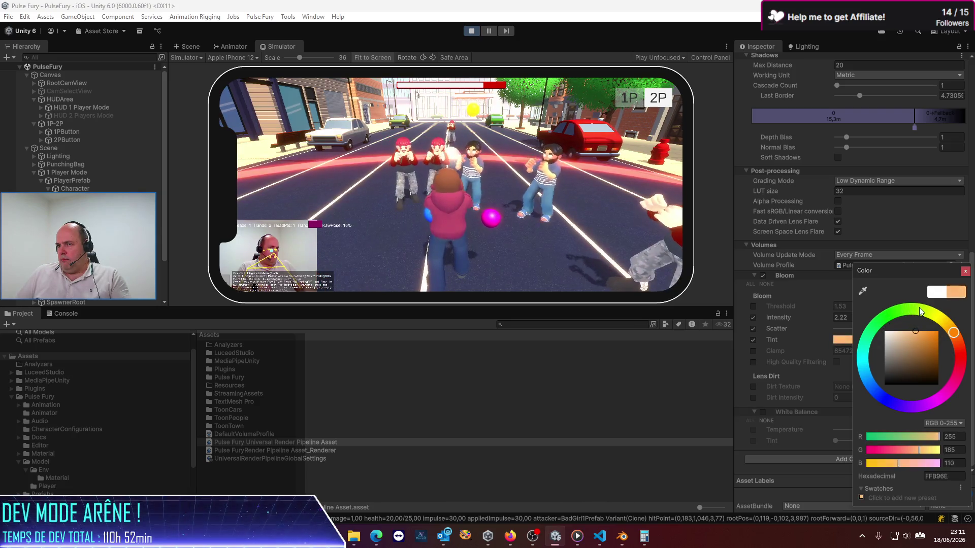
left_click(965, 271)
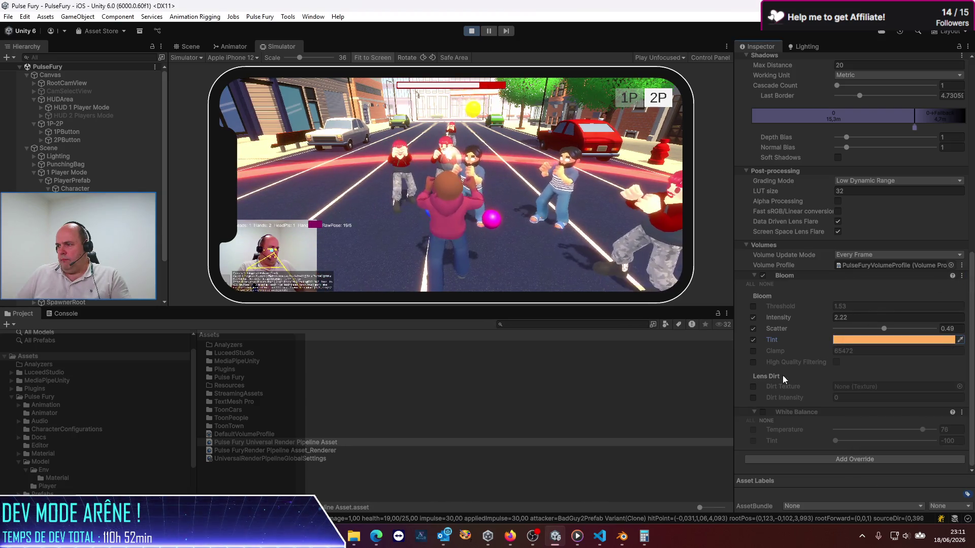
left_click(753, 339)
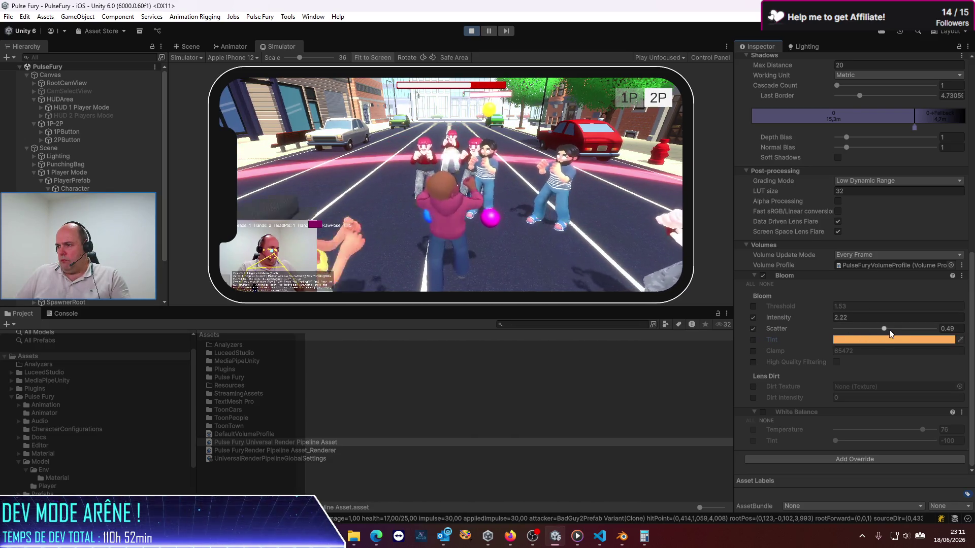
- Set Bloom scatter to 0.32 and intensity to 1.75
mouse_move(883, 328)
left_mouse_down()
mouse_move(860, 333)
mouse_move(870, 334)
left_mouse_up()
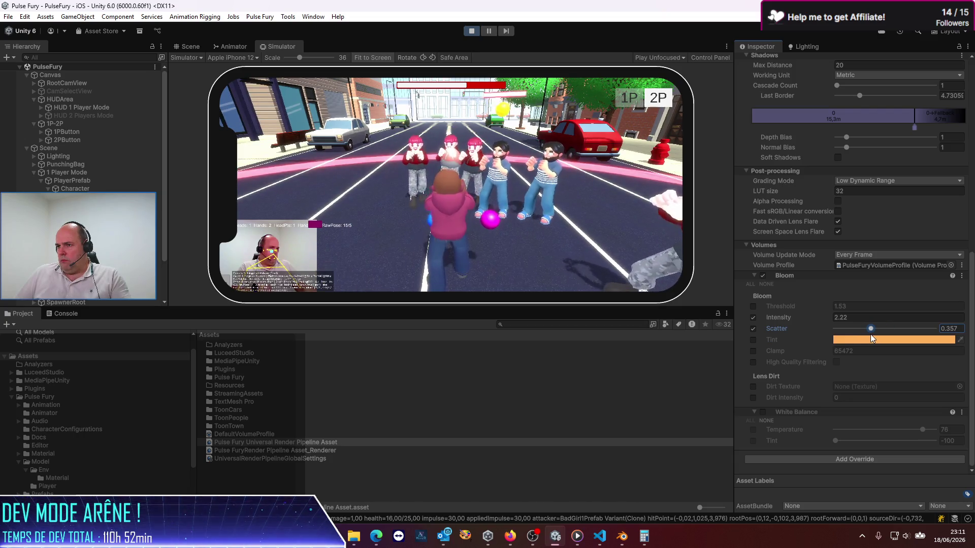
mouse_move(774, 318)
left_mouse_down()
mouse_move(741, 317)
mouse_move(749, 319)
left_mouse_up()
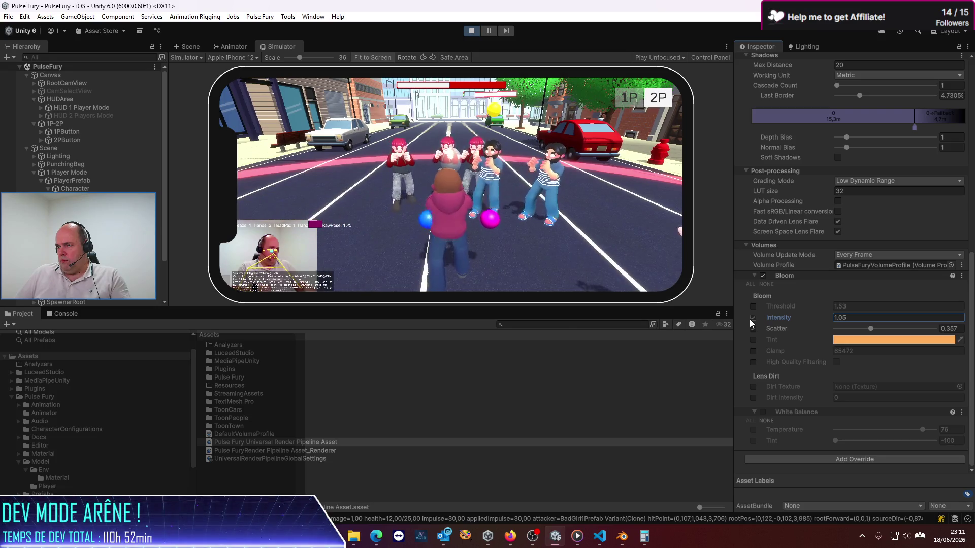
mouse_move(791, 318)
left_mouse_down()
mouse_move(929, 323)
mouse_move(812, 318)
mouse_move(851, 336)
mouse_move(808, 336)
left_mouse_up()
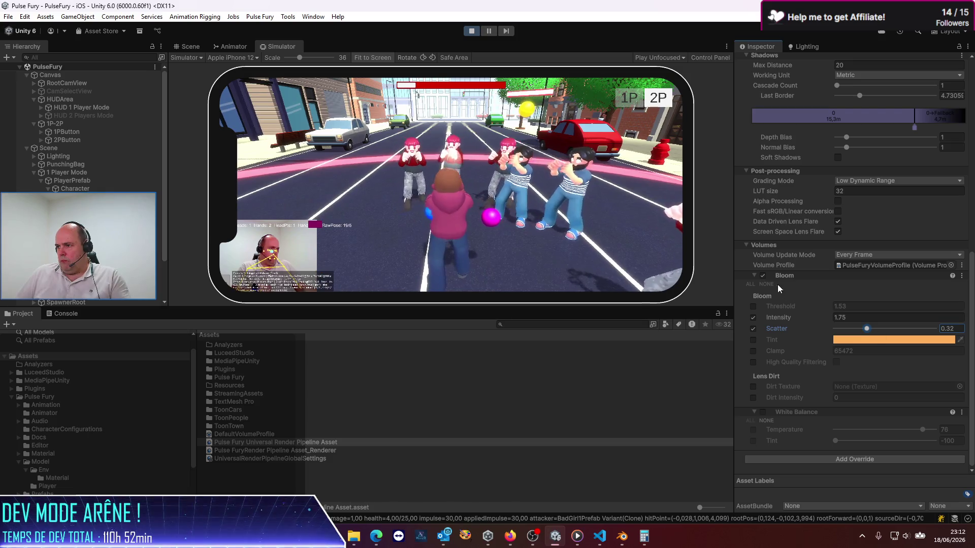
- Toggle the Bloom override off and back on to compare the look
left_click(763, 275)
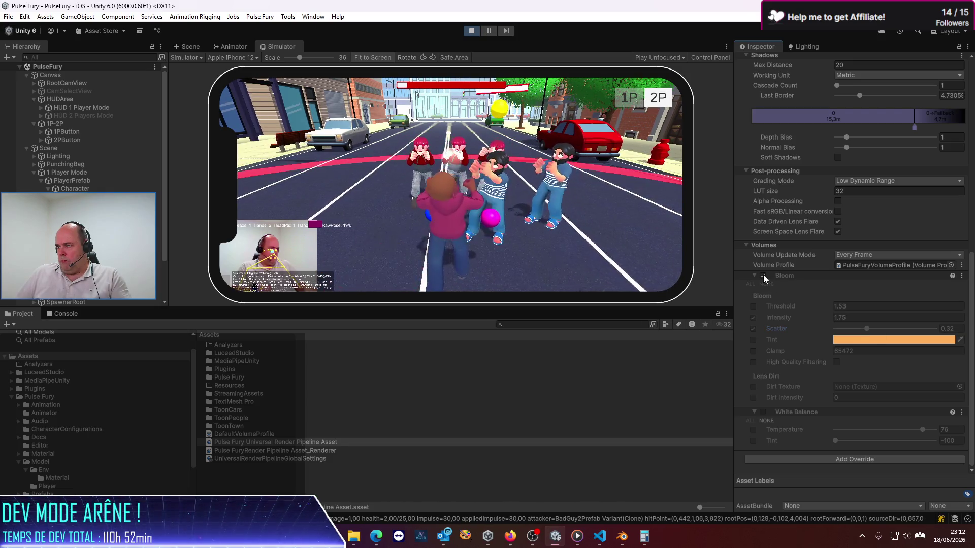
left_click(763, 275)
left_click(763, 275)
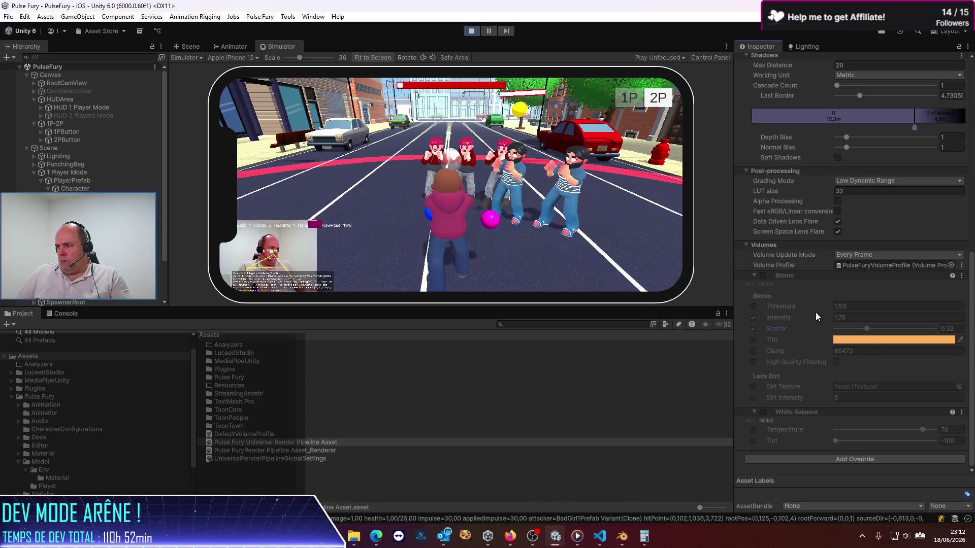
left_click(763, 275)
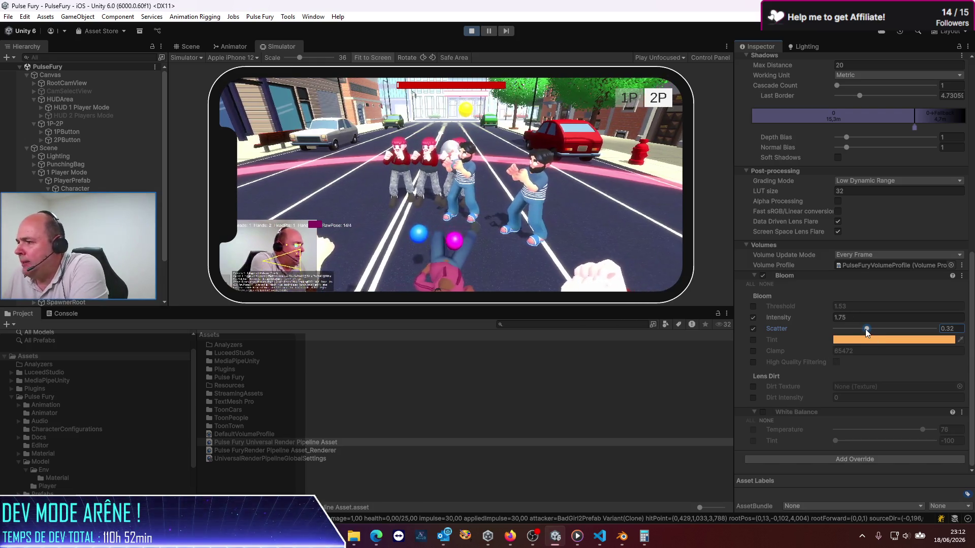
- Settle Bloom at intensity 1.31 and scatter 0.054, then switch Bloom off and save
mouse_move(865, 329)
left_mouse_down()
mouse_move(808, 327)
mouse_move(836, 330)
left_mouse_up()
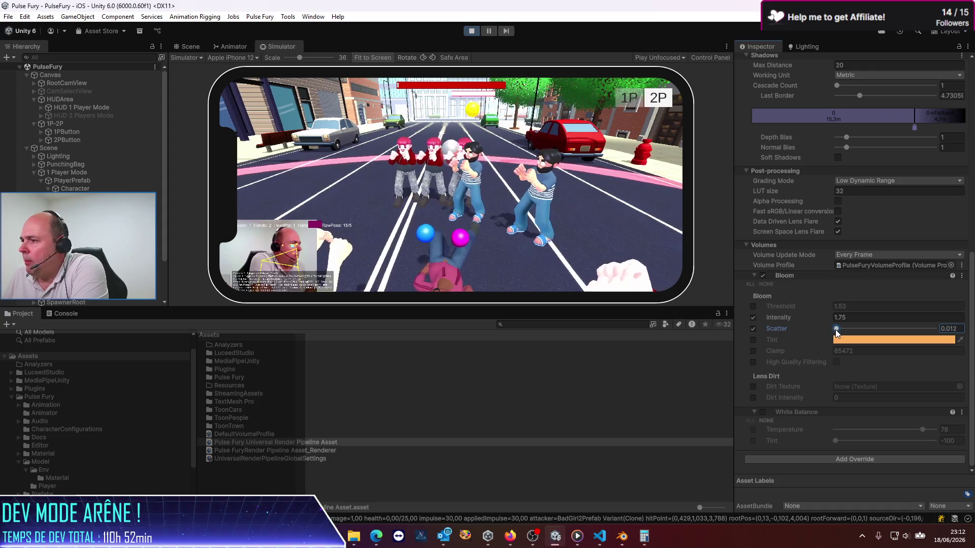
mouse_move(779, 318)
left_mouse_down()
mouse_move(751, 321)
mouse_move(817, 318)
mouse_move(690, 312)
left_mouse_up()
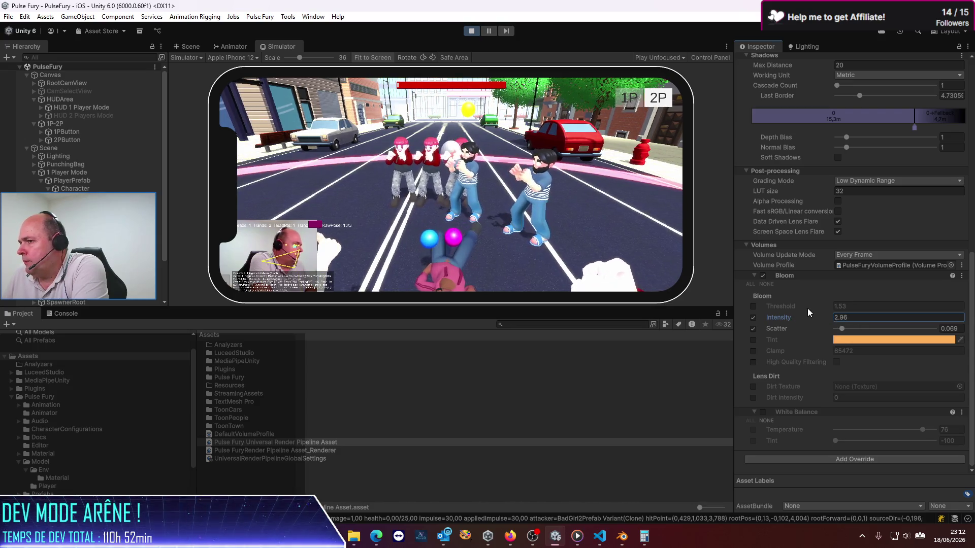
left_click(753, 333)
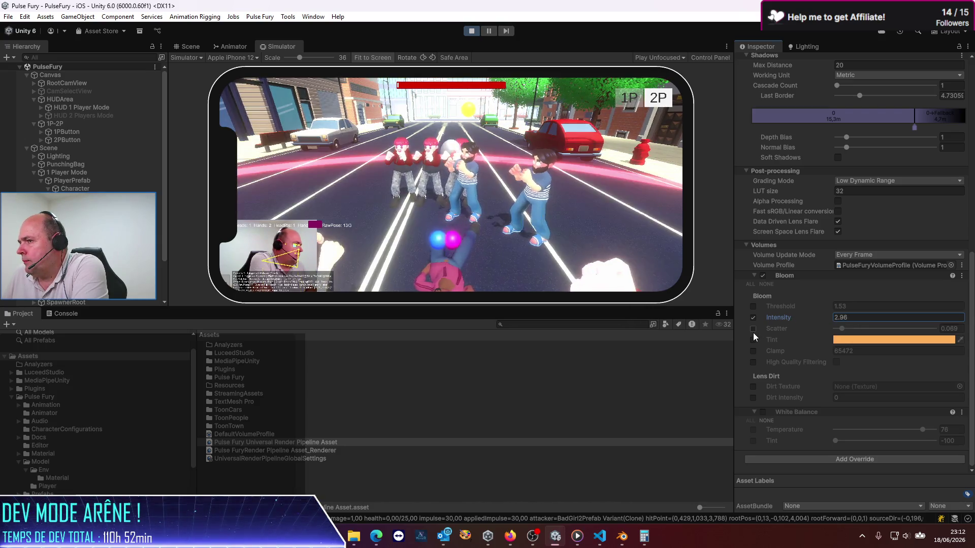
left_click_drag(794, 318, 754, 315)
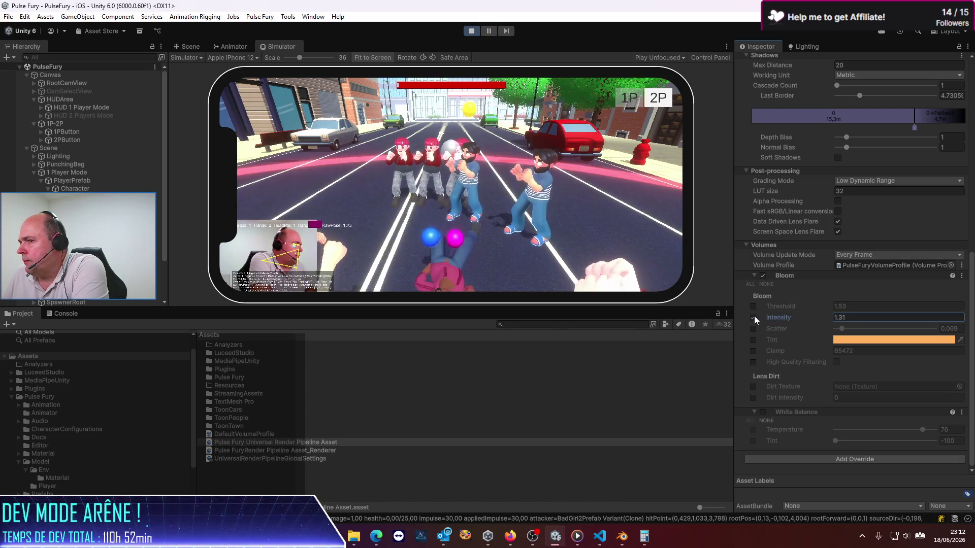
left_click(750, 330)
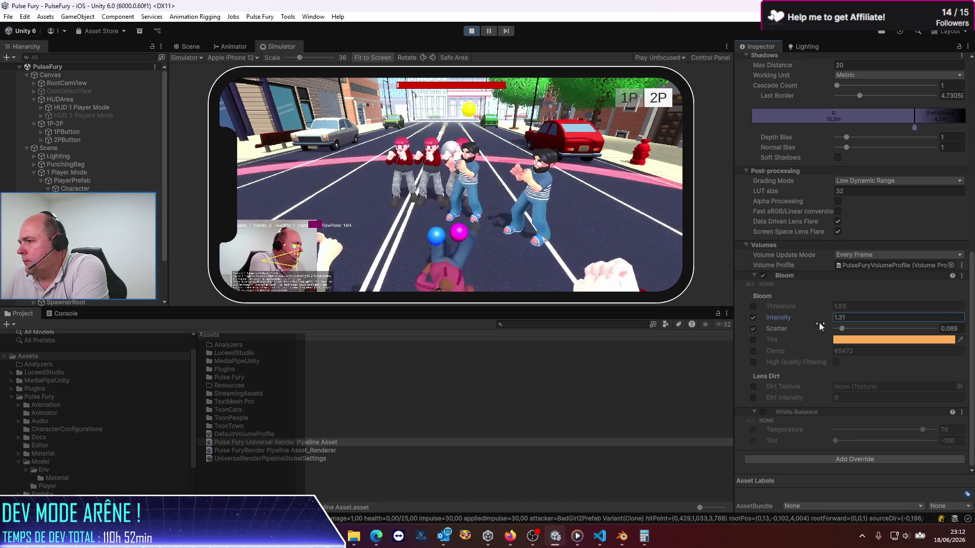
mouse_move(842, 329)
left_mouse_down()
mouse_move(935, 333)
mouse_move(839, 331)
left_mouse_up()
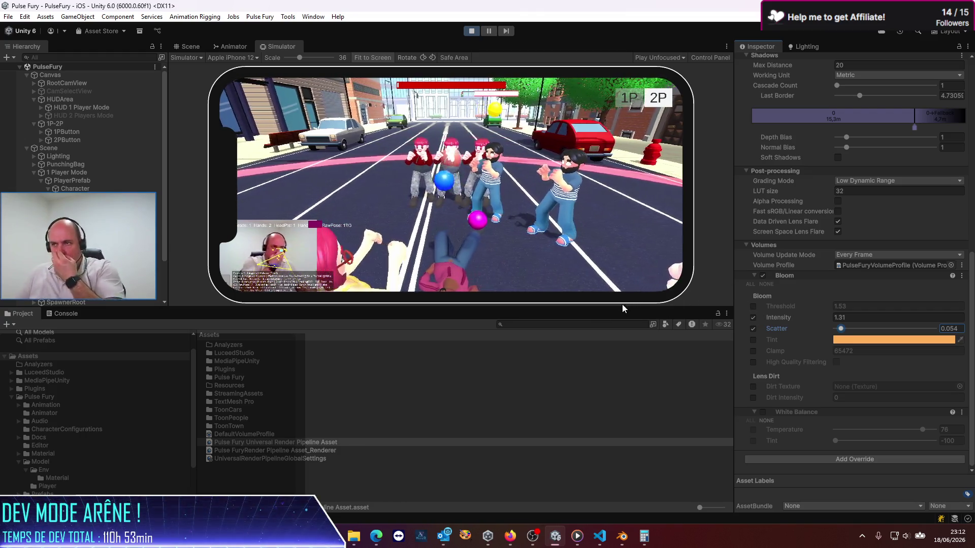
left_click(763, 275)
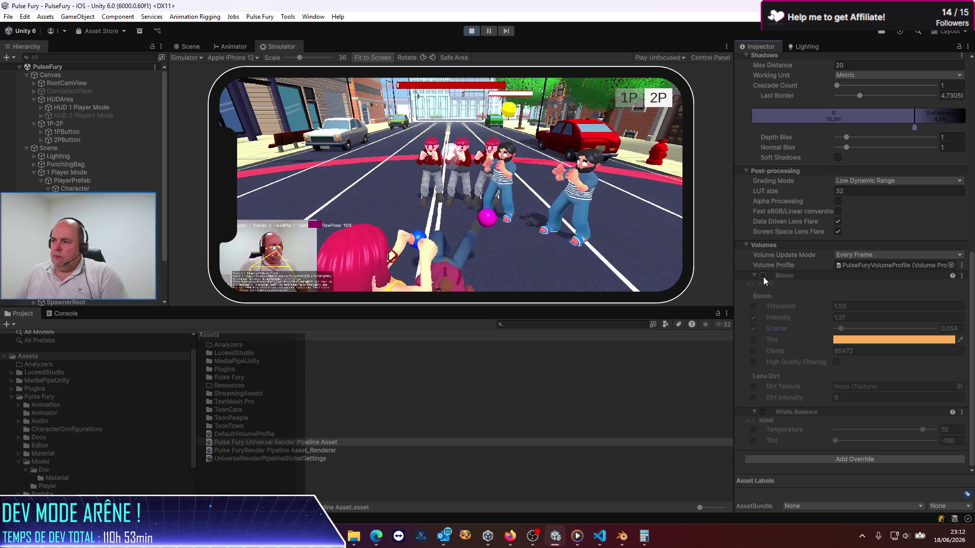
key("ctrl+s")
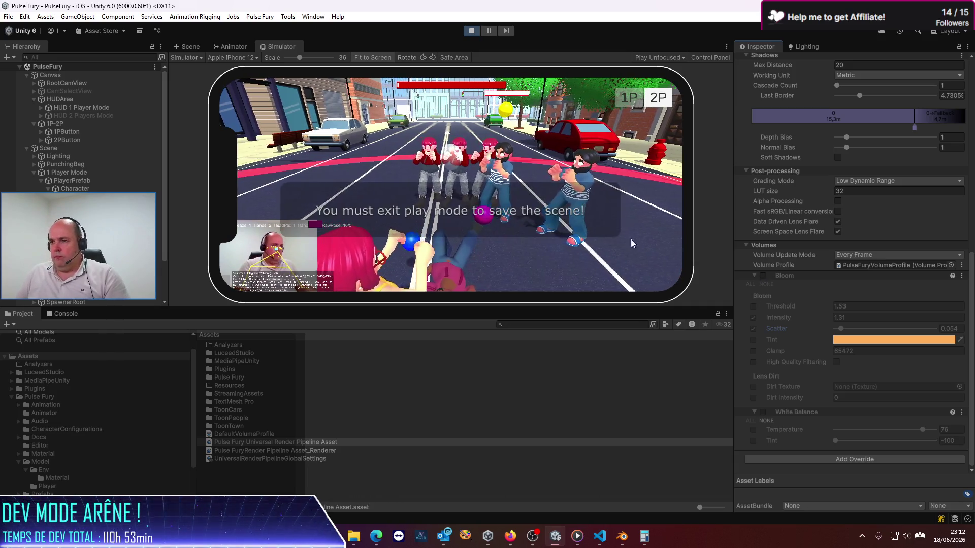
- Stop play mode and restart the game from its opening street view
left_click(471, 30)
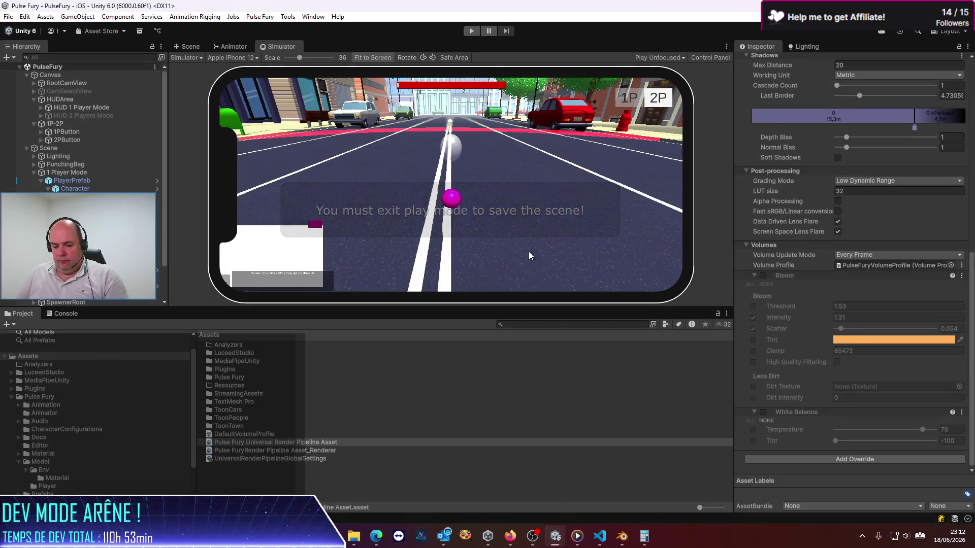
left_click(467, 30)
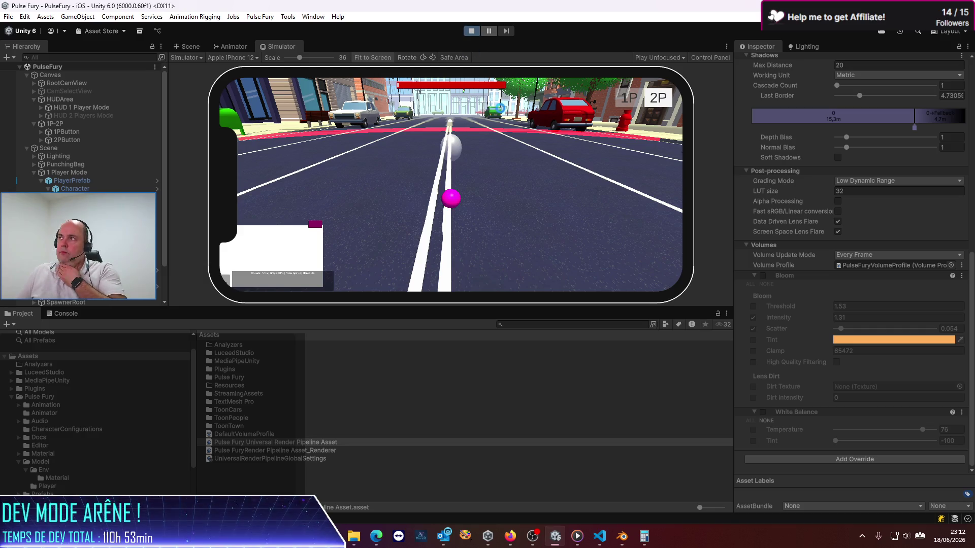